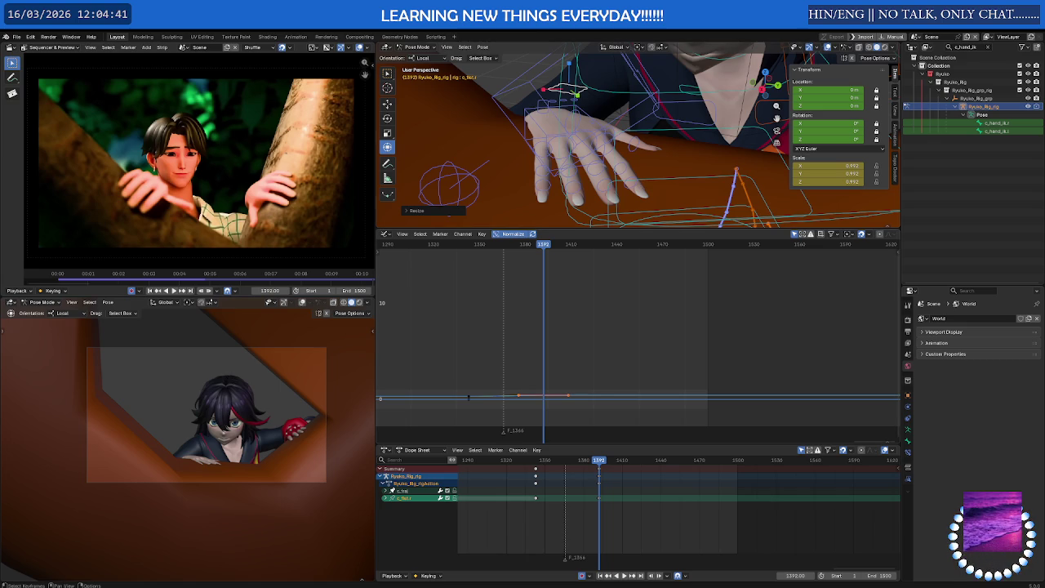
Enlarge the 3D view over the graph editor, then maximize it to fill the window
mouse_move(601, 226)
middle_mouse_down()
mouse_move(724, 147)
mouse_move(582, 159)
middle_mouse_up()
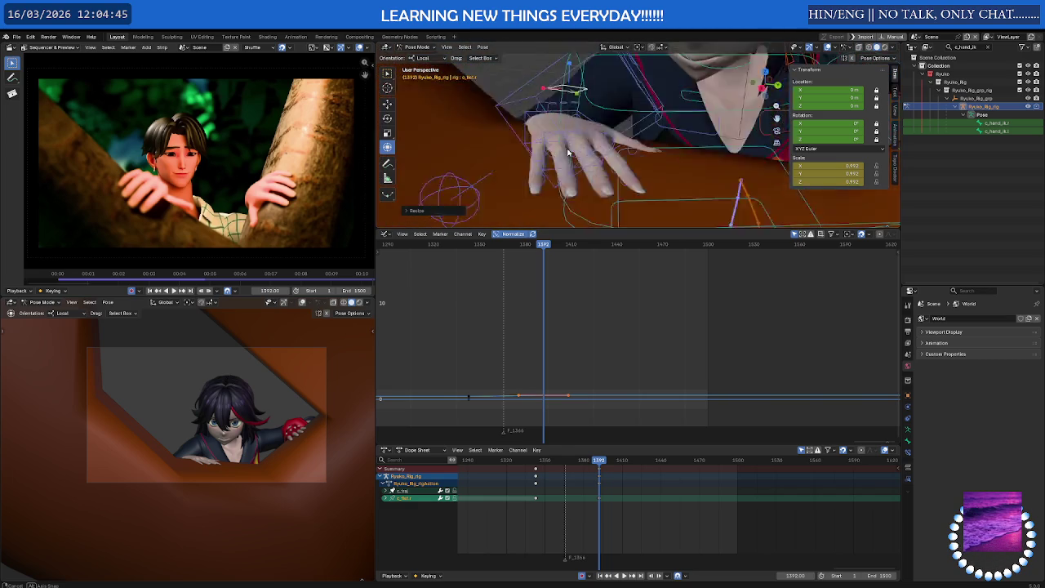
left_click_drag(571, 229, 572, 432)
middle_click_drag(572, 408, 601, 323)
key("ctrl+space")
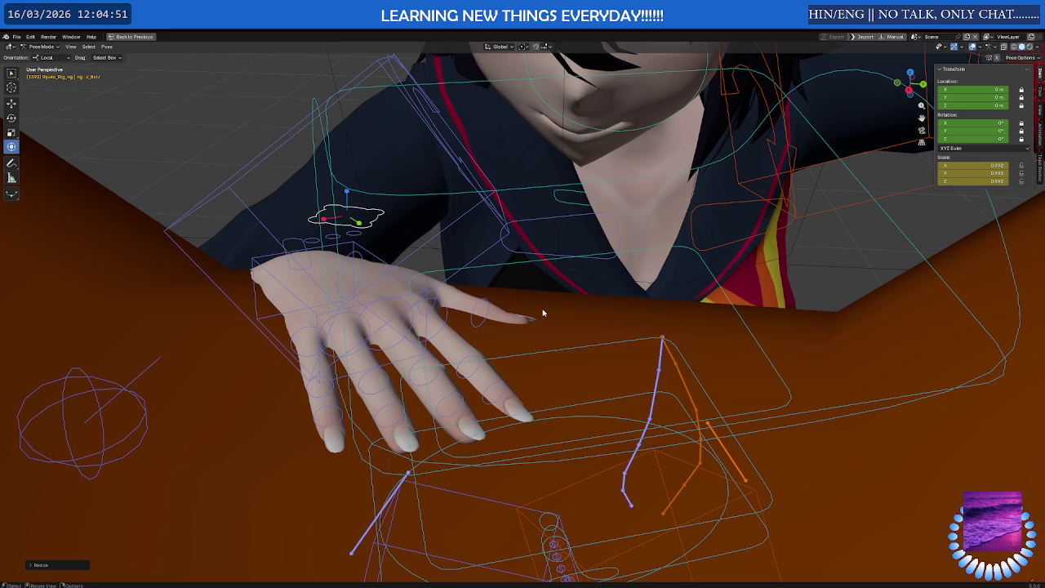
Nudge the c_hand_ik.r control to slightly reposition Ryuko's raised right hand
mouse_move(453, 294)
middle_mouse_down()
mouse_move(498, 297)
mouse_move(395, 303)
middle_mouse_up()
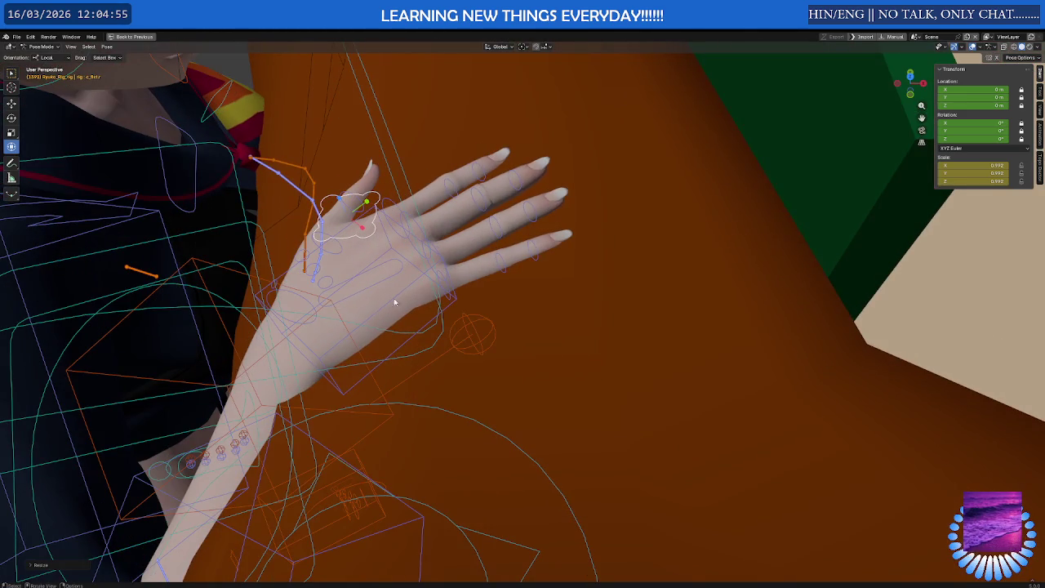
left_click(302, 336)
key("g")
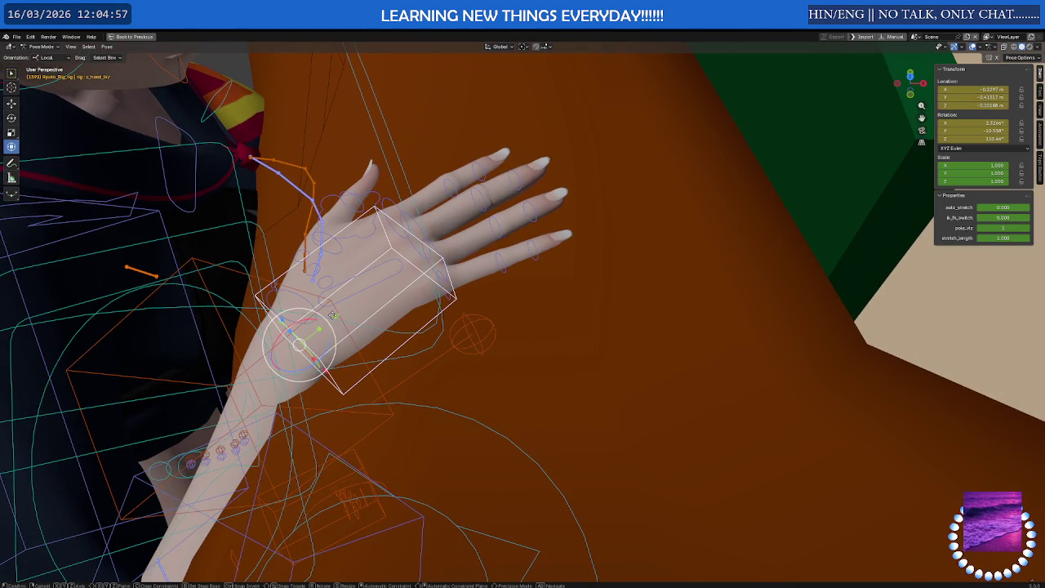
left_click(326, 321)
Restore the multi-panel layout, then play the animation in a full-window camera view
key("ctrl+space")
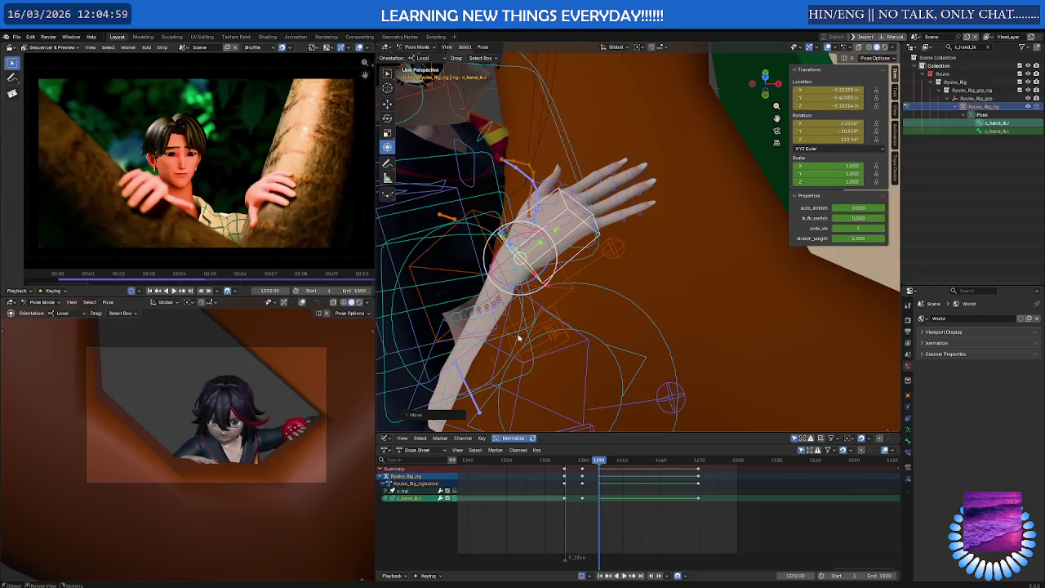
left_click_drag(550, 433, 549, 402)
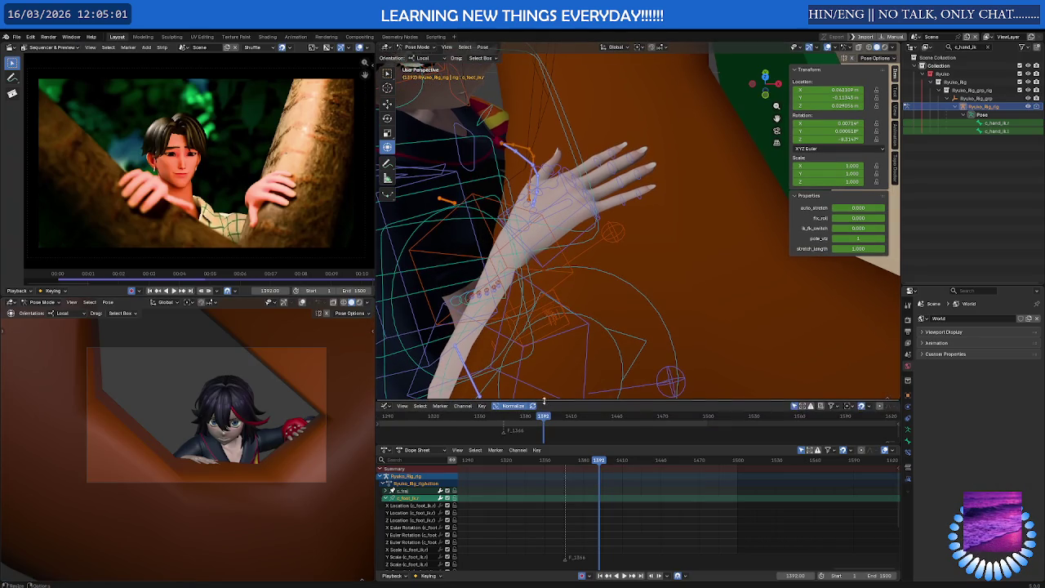
key("ctrl+space")
key("space")
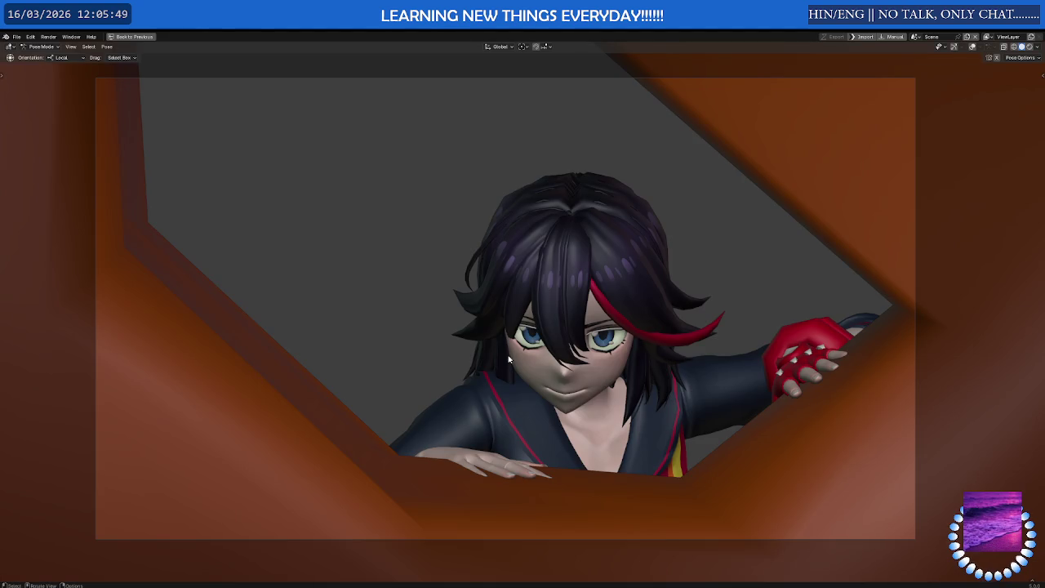
key("ctrl+space")
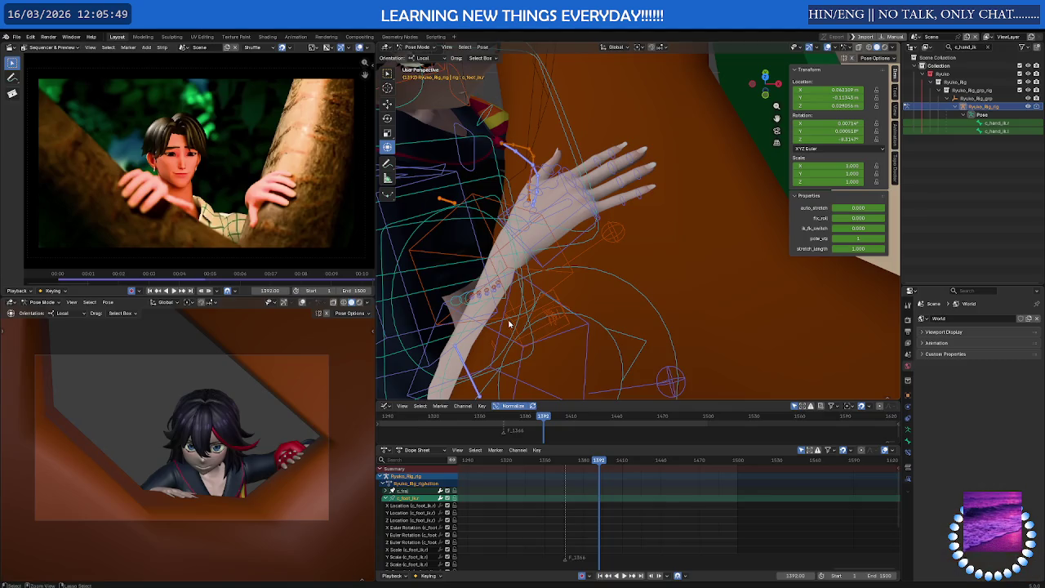
Zoom out the dope sheet and widen the 3D view, timeline and dope sheet
scroll(546, 480, "down", 3)
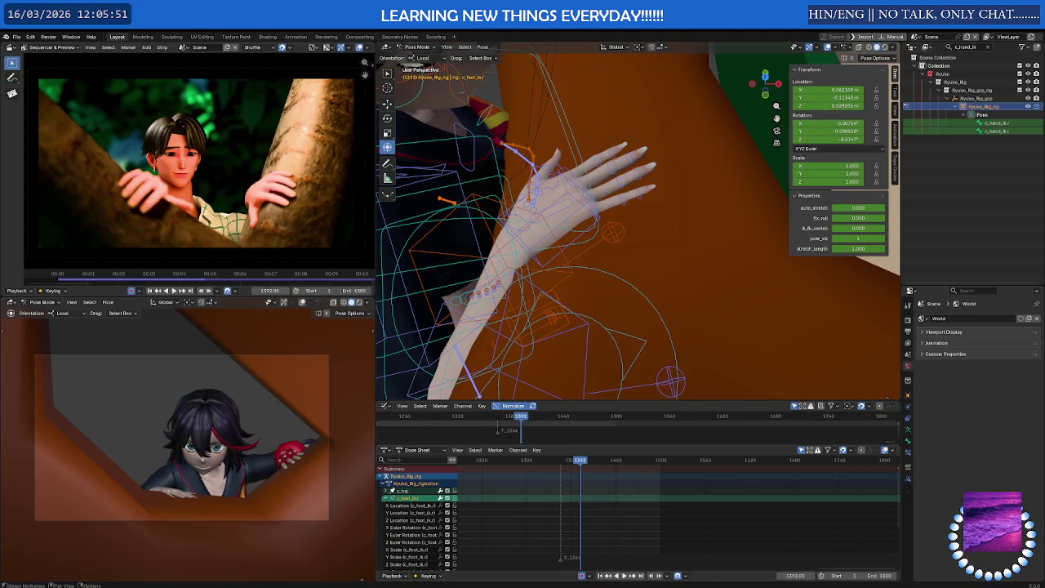
scroll(600, 493, "down", 2)
scroll(594, 491, "down", 3)
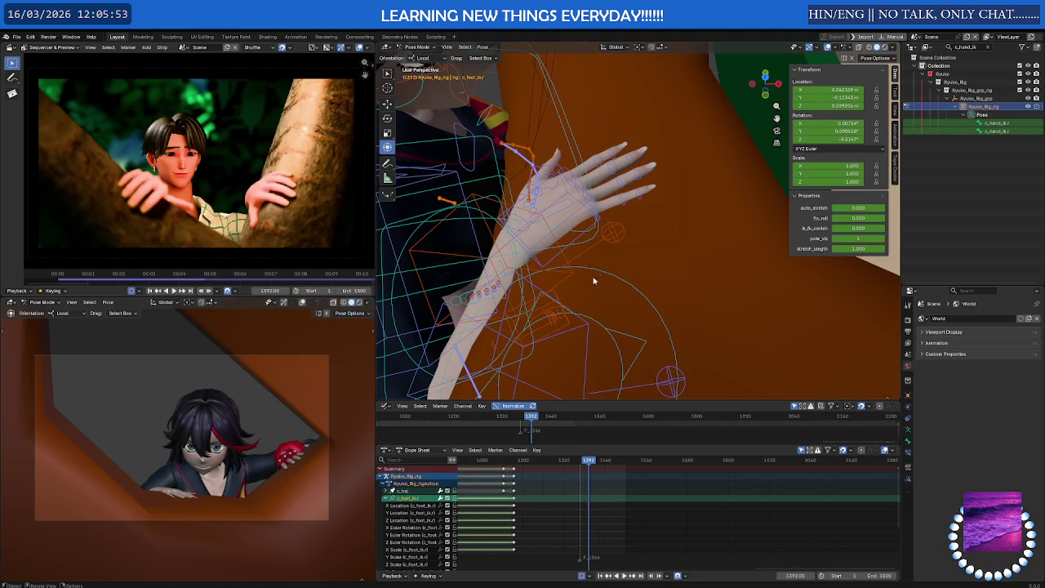
scroll(604, 279, "up", 2)
scroll(618, 270, "up", 3)
scroll(615, 283, "up", 1)
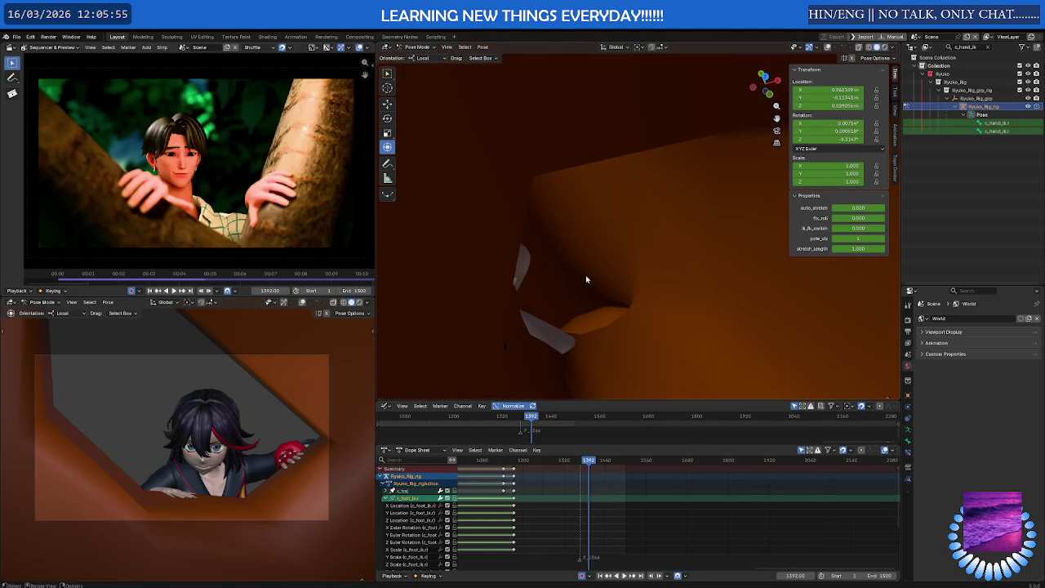
scroll(586, 279, "down", 4)
mouse_move(586, 275)
middle_mouse_down()
mouse_move(472, 243)
mouse_move(605, 229)
middle_mouse_up()
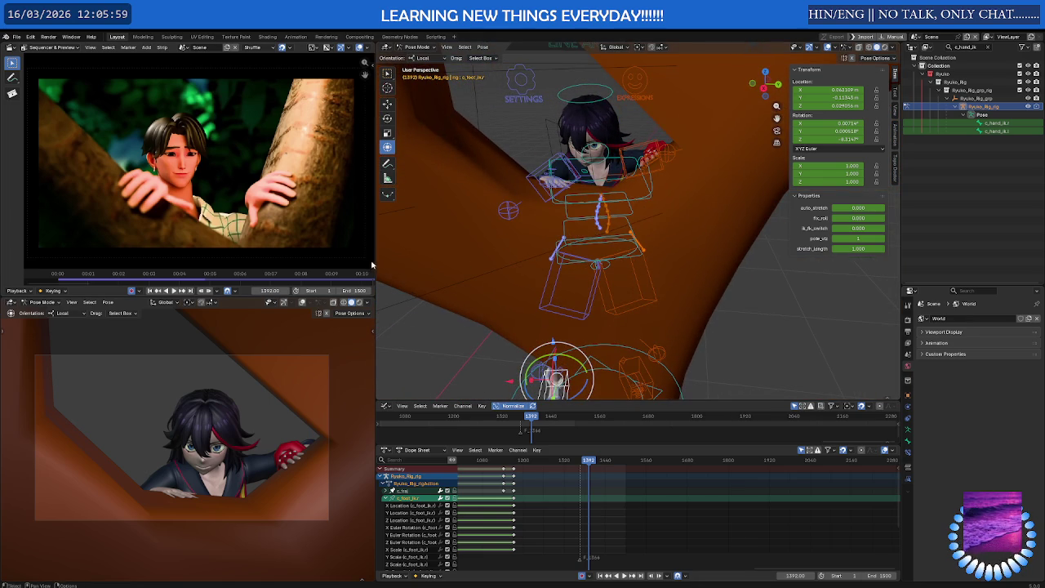
left_click_drag(376, 261, 298, 261)
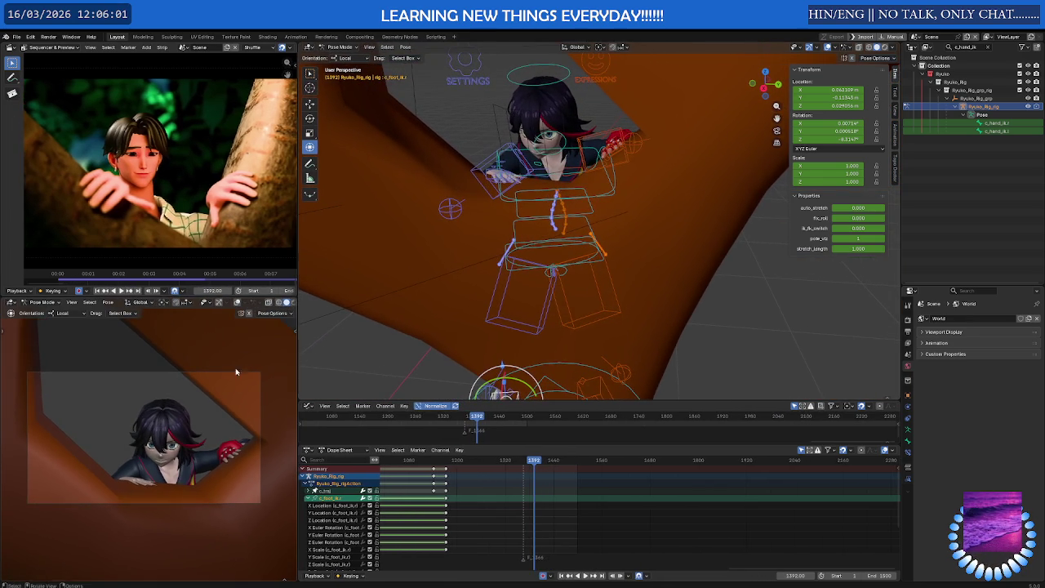
Collapse the outliner column to widen the viewport and scrub the animation forward from frame 1278
scroll(214, 369, "up", 2)
scroll(205, 367, "up", 1)
scroll(208, 357, "up", 2)
scroll(214, 351, "up", 1)
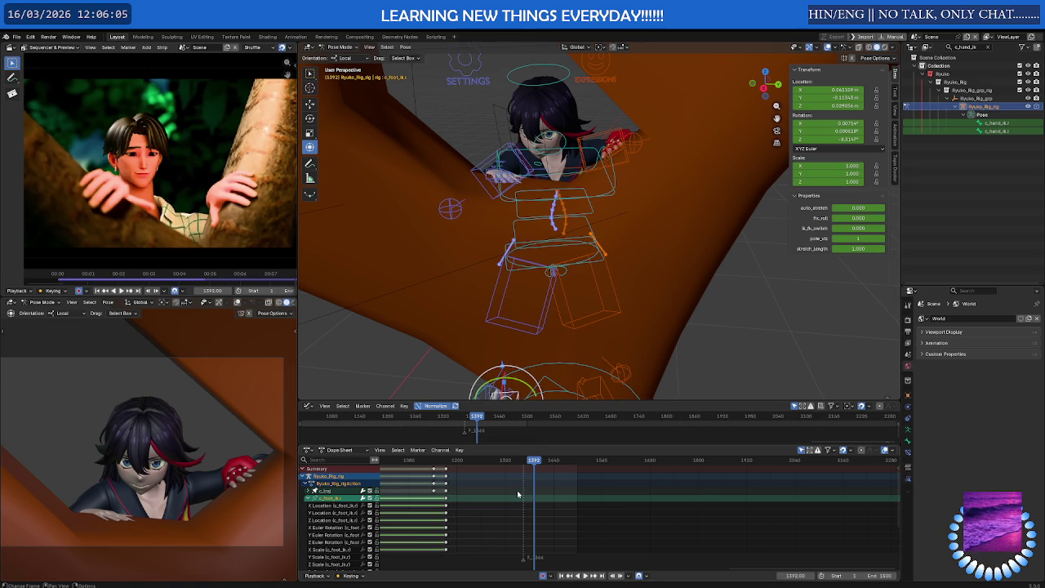
left_click_drag(532, 461, 488, 461)
left_click_drag(902, 365, 1030, 368)
mouse_move(496, 463)
left_mouse_down()
mouse_move(641, 462)
mouse_move(536, 465)
mouse_move(582, 466)
left_mouse_up()
middle_click_drag(649, 242, 625, 156)
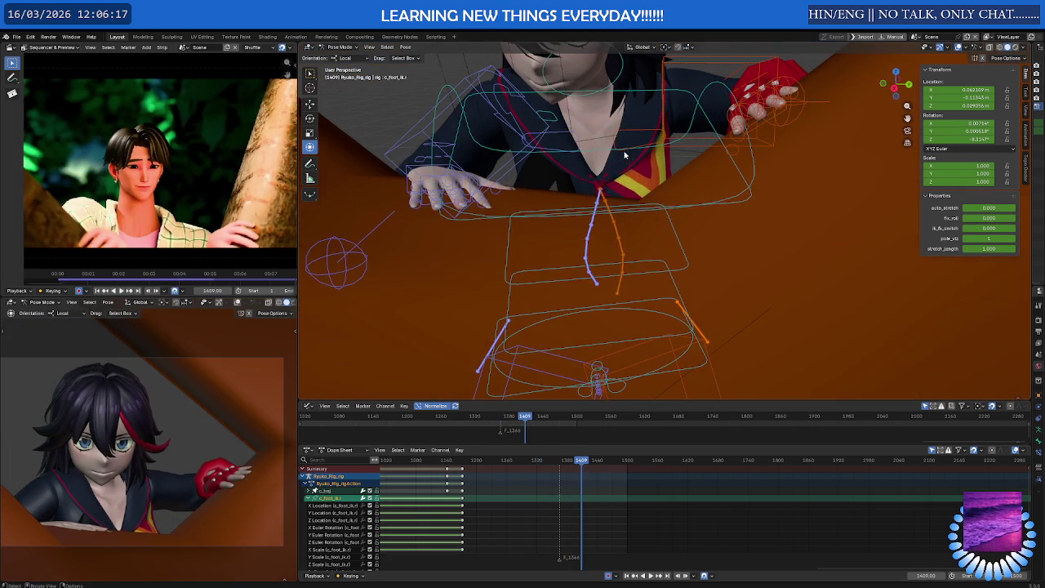
Select the c_fist.r control and scale it slightly to 0.995
middle_click_drag(490, 188, 447, 206)
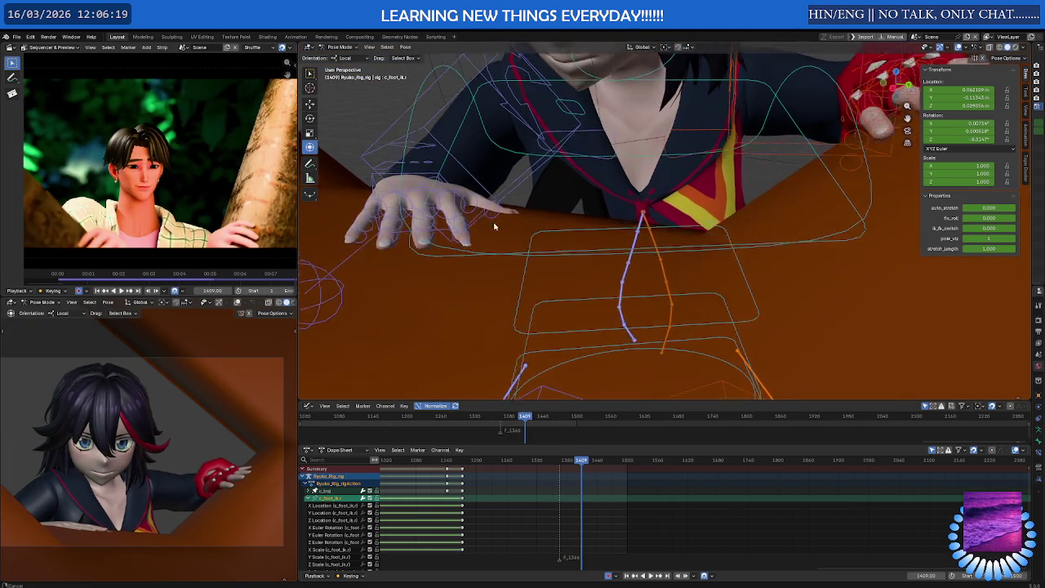
left_click(398, 181)
left_click(397, 133)
left_click_drag(584, 464, 574, 463)
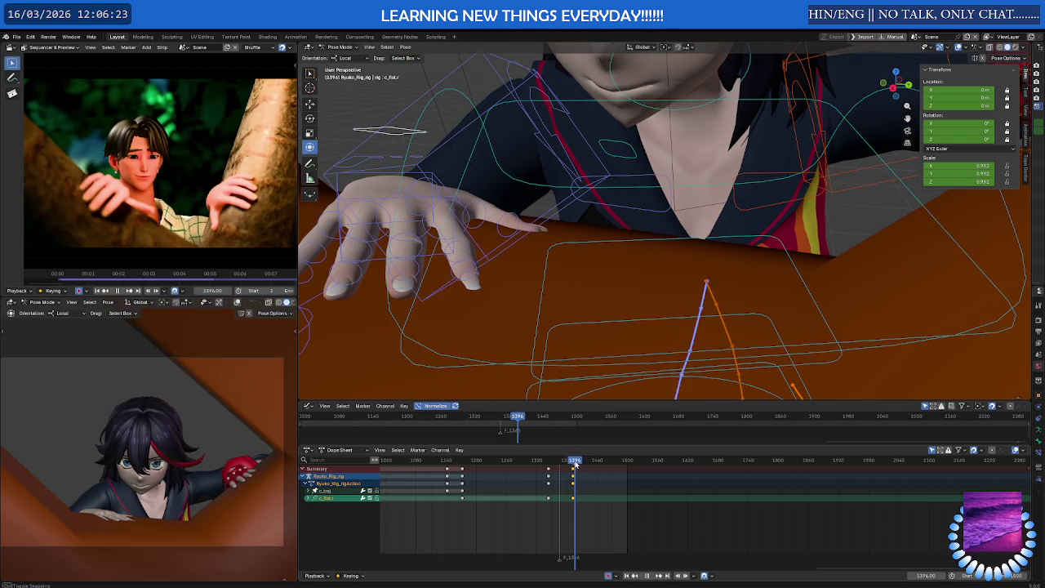
scroll(574, 463, "up", 5)
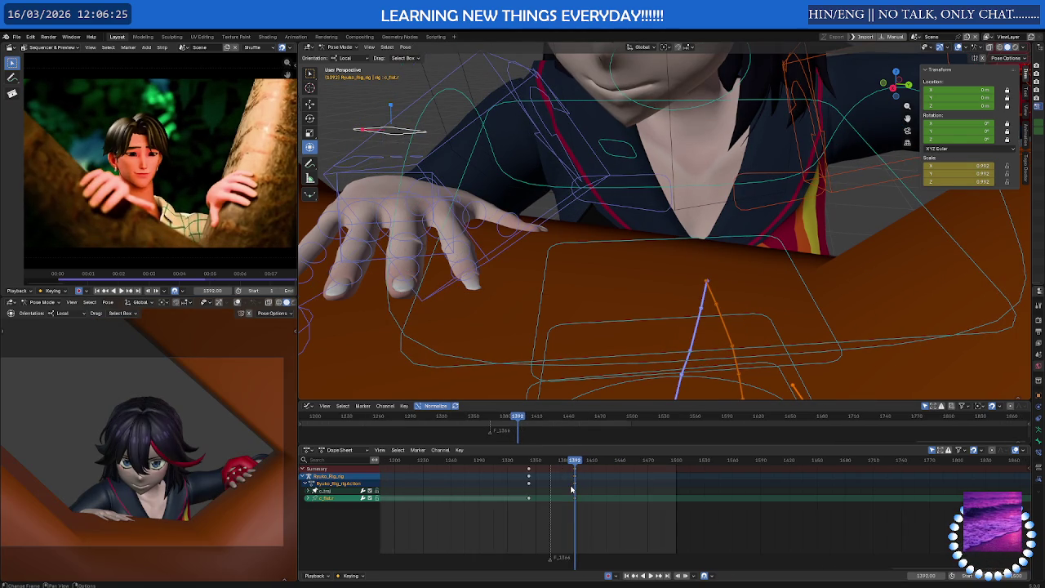
key("s")
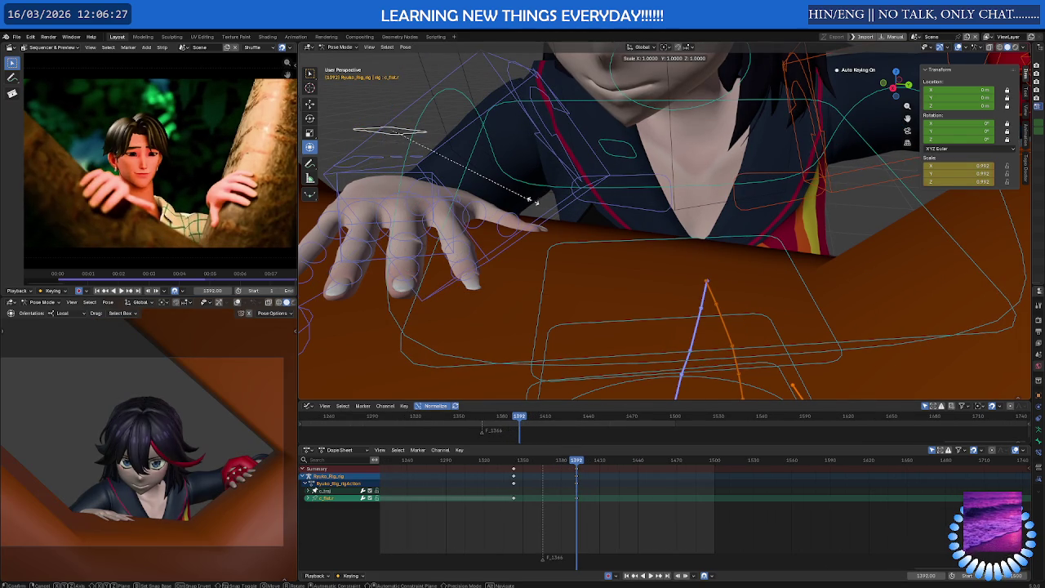
left_click(535, 208)
Key the fist pose at frame 1392, then return to Object Mode and select FacePlane_Ryuko
middle_click_drag(535, 209, 556, 365)
mouse_move(582, 464)
left_mouse_down()
mouse_move(518, 463)
mouse_move(648, 462)
mouse_move(569, 467)
mouse_move(599, 469)
mouse_move(586, 470)
left_mouse_up()
key("i")
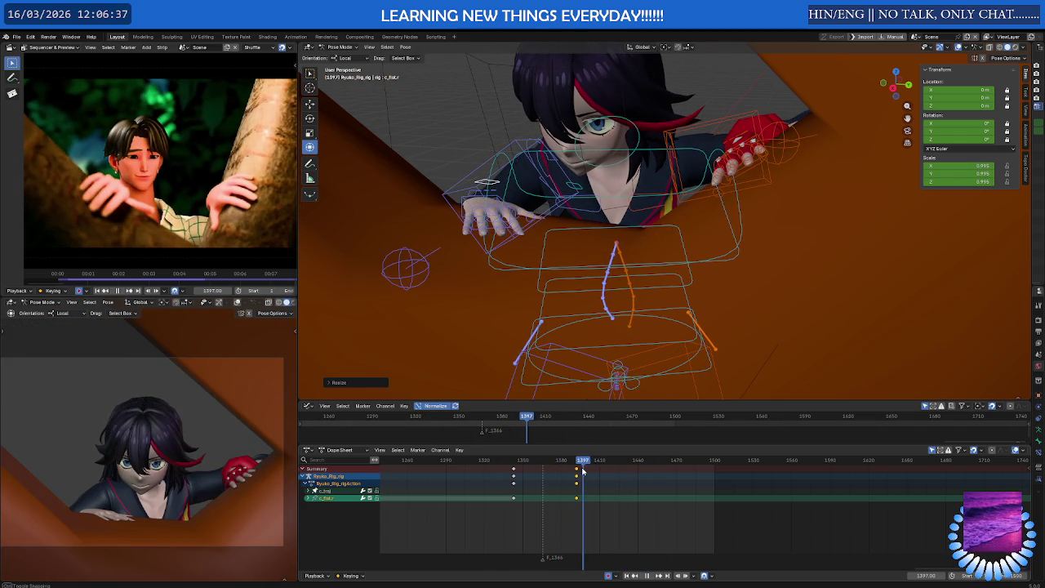
key("ctrl+Tab")
left_click(472, 97)
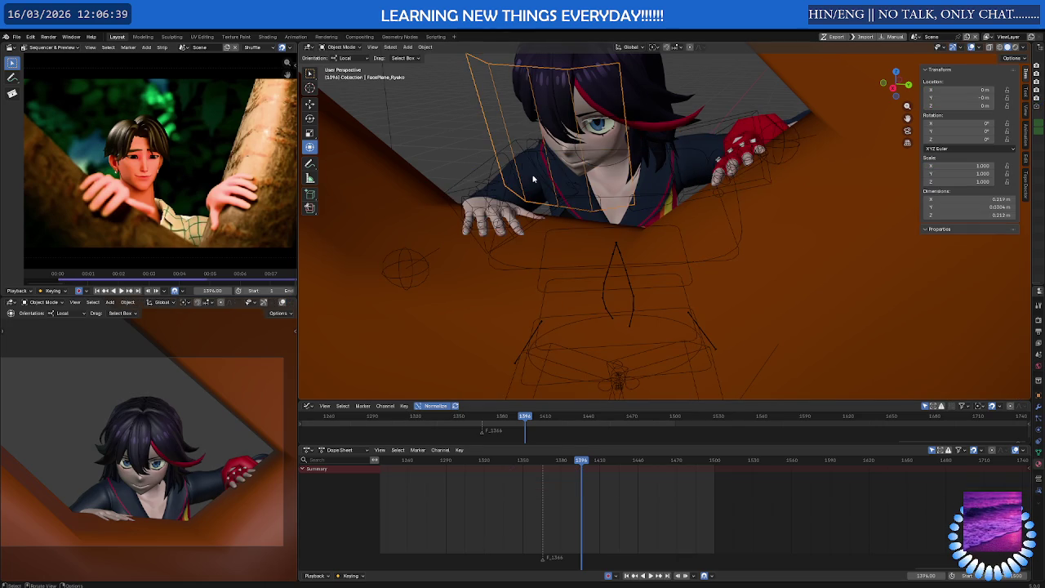
Select the camera and review its animation from its first key at frame 1150
scroll(531, 175, "down", 6)
left_click(463, 96)
scroll(587, 504, "up", 2)
left_click_drag(585, 465, 583, 466)
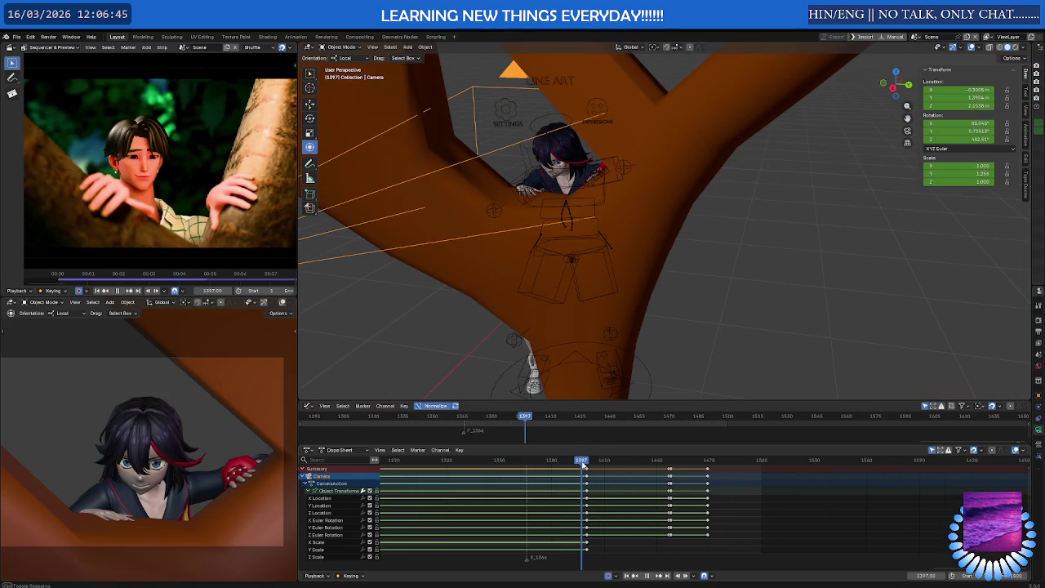
right_click(576, 274)
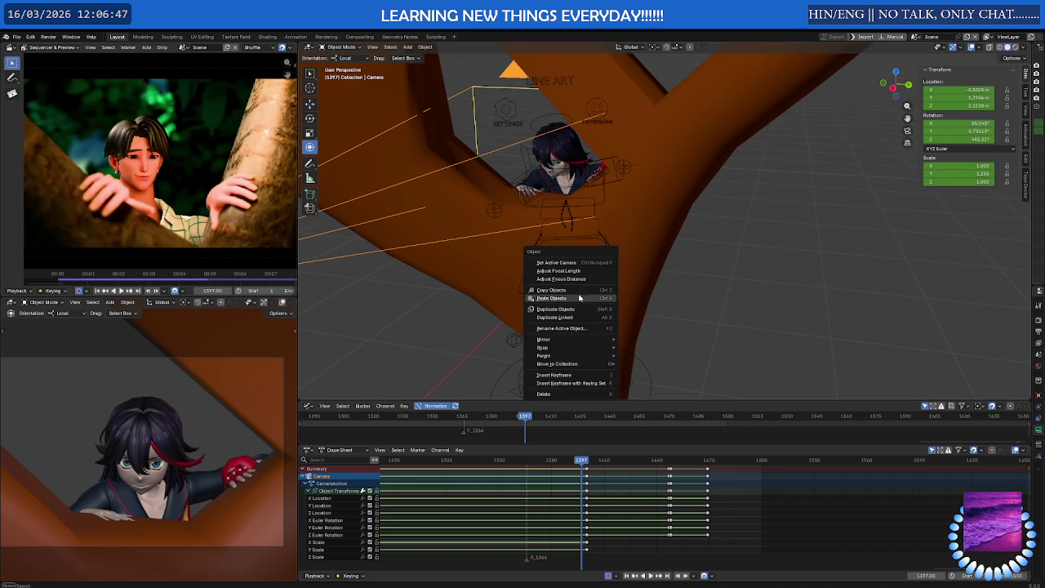
middle_click_drag(506, 327, 539, 294)
scroll(518, 519, "down", 3)
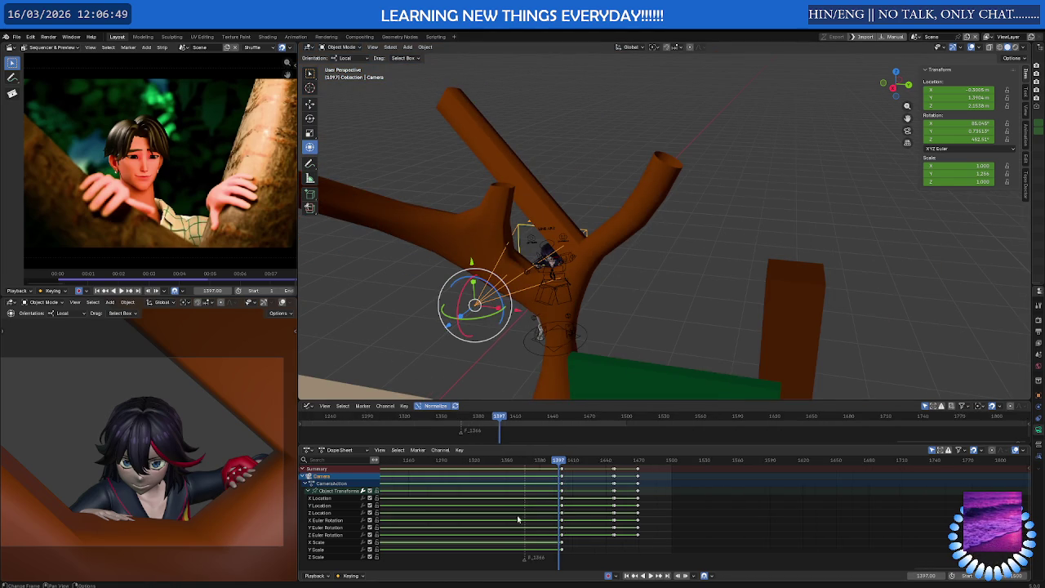
key("Home")
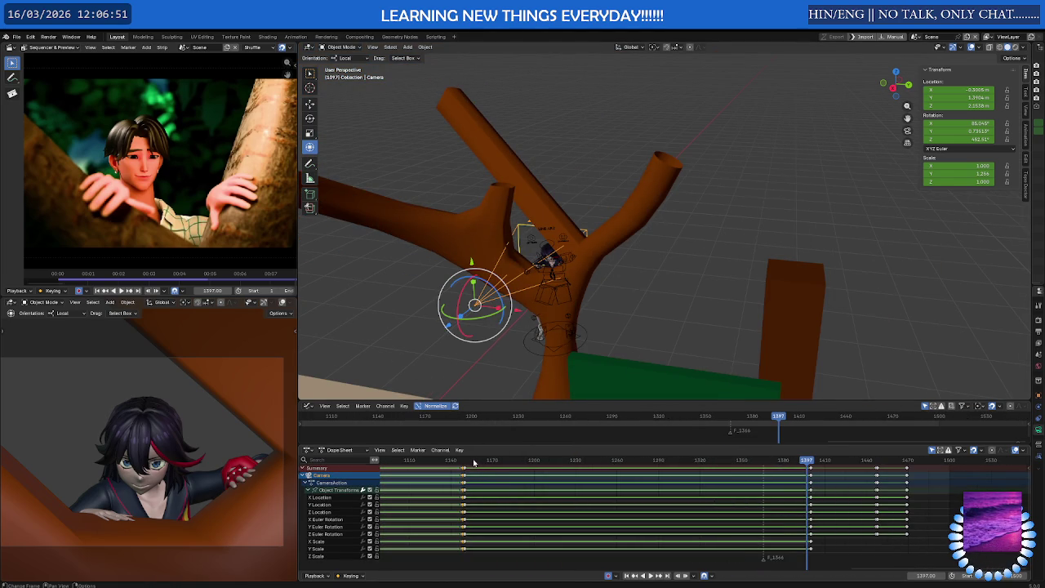
left_click(466, 461)
key("space")
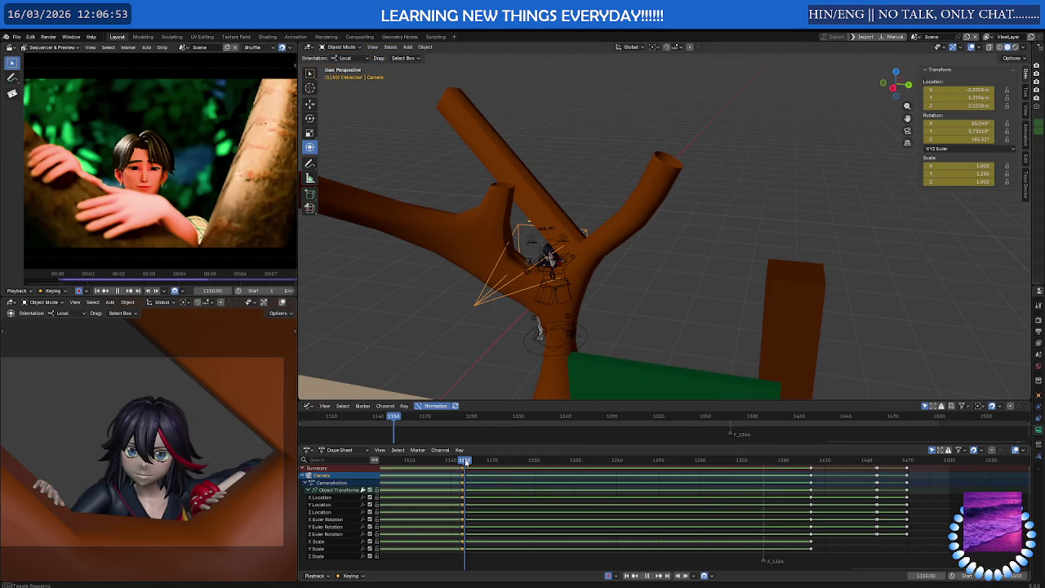
key("space")
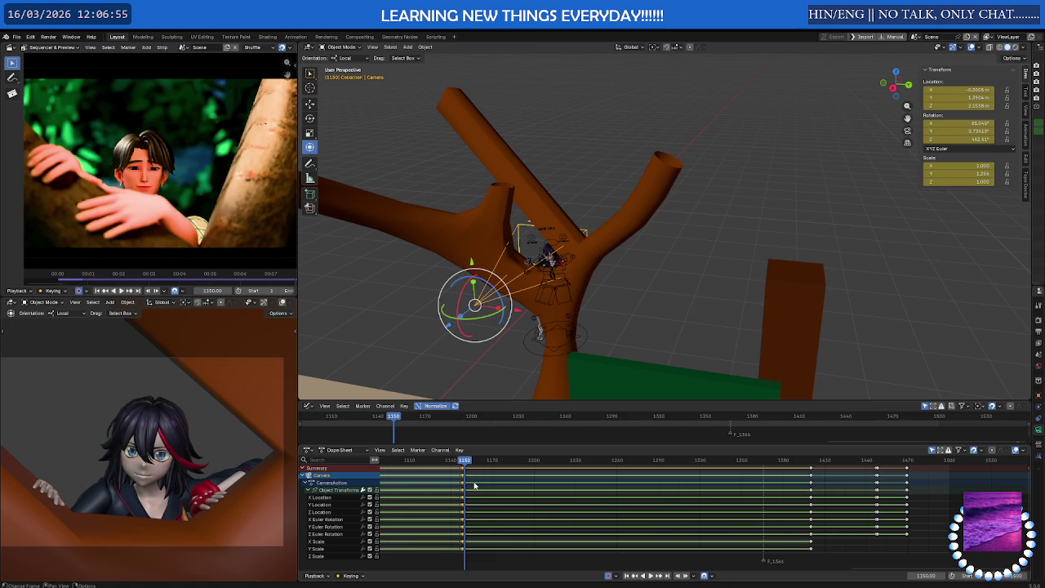
Duplicate the camera's frame-1150 keys about 241 frames later, around frame 1387
scroll(469, 488, "up", 3)
scroll(463, 478, "up", 3)
scroll(464, 478, "down", 2)
scroll(472, 490, "down", 2)
scroll(482, 502, "down", 2)
scroll(469, 490, "down", 1, "ctrl")
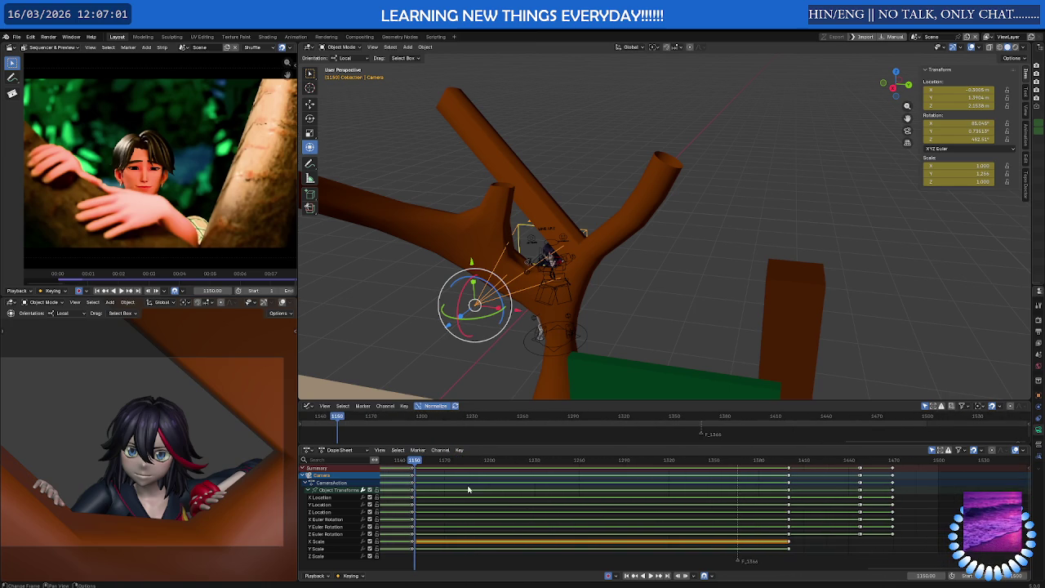
key("shift+d")
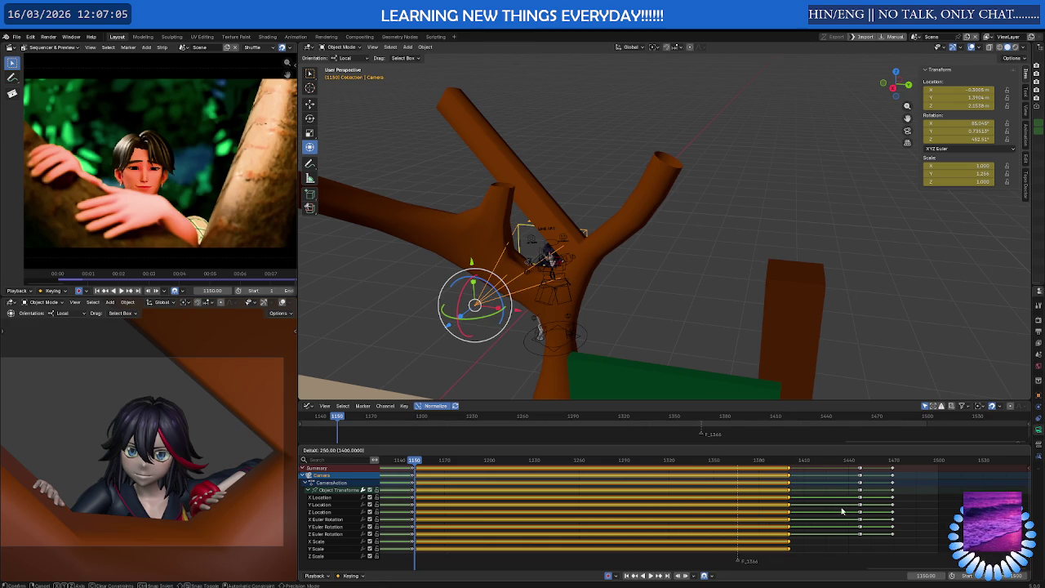
left_click(841, 508)
left_click(768, 460)
key("space")
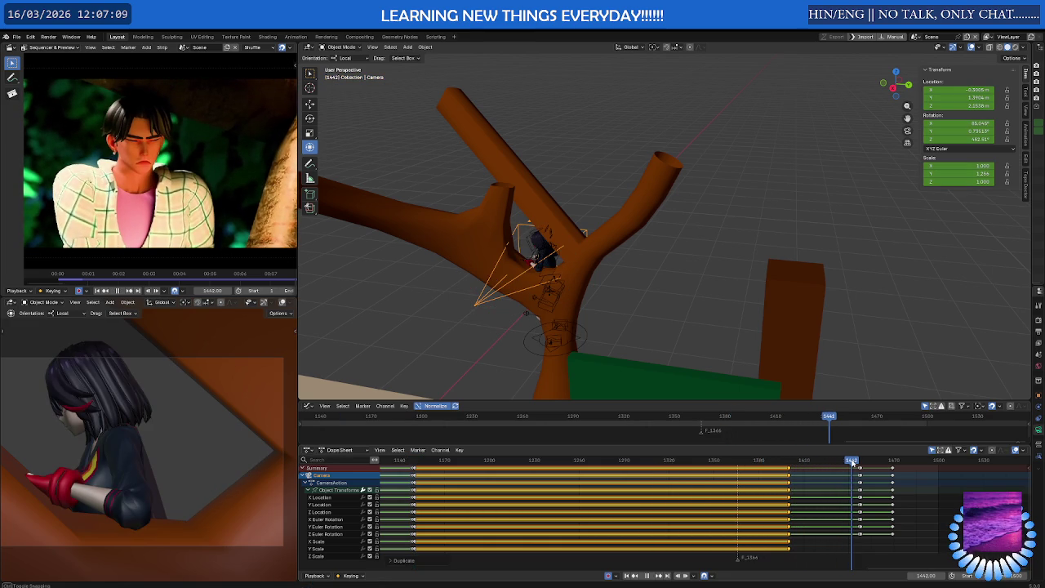
mouse_move(852, 463)
left_mouse_down()
mouse_move(708, 464)
mouse_move(790, 466)
mouse_move(776, 466)
left_mouse_up()
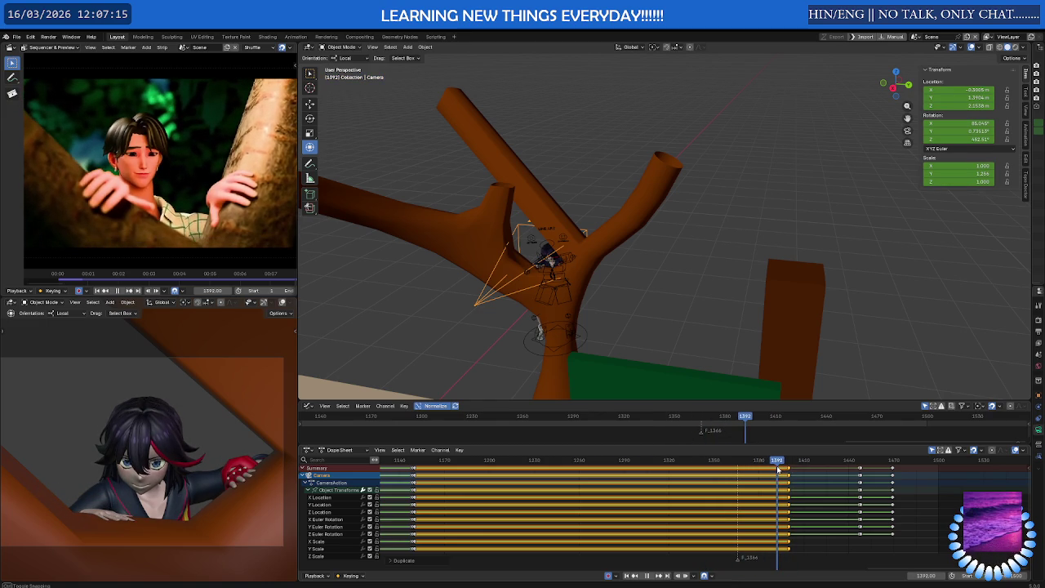
Shift the duplicated camera keys 4 frames earlier and play back to check timing
key("g")
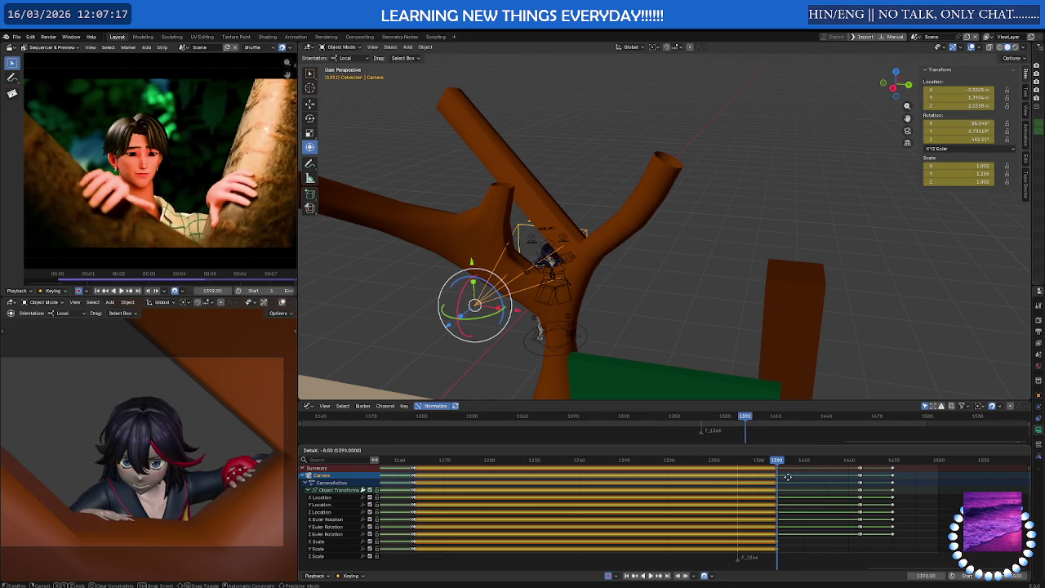
left_click(788, 476)
key("space")
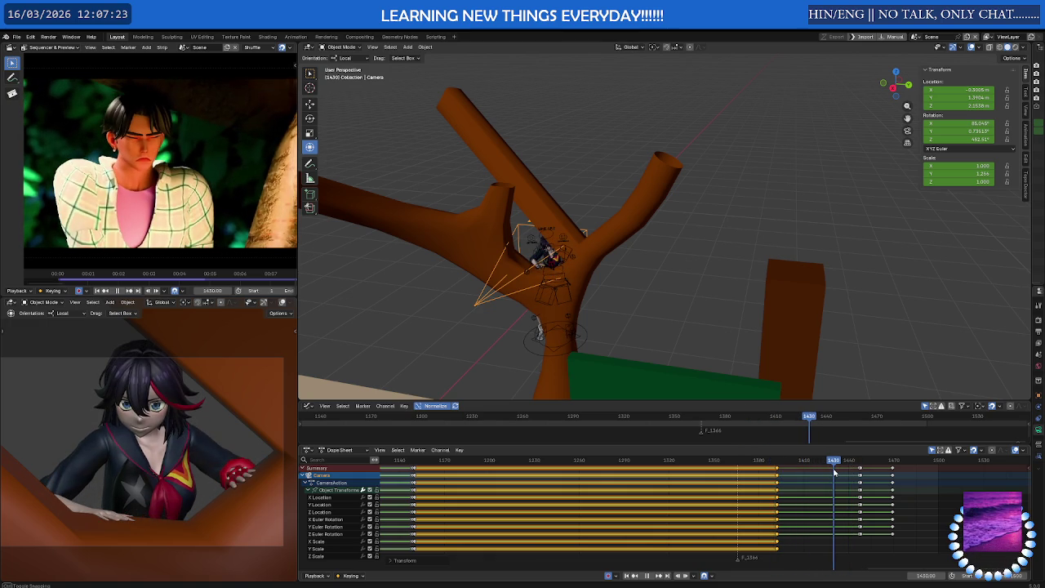
key("space")
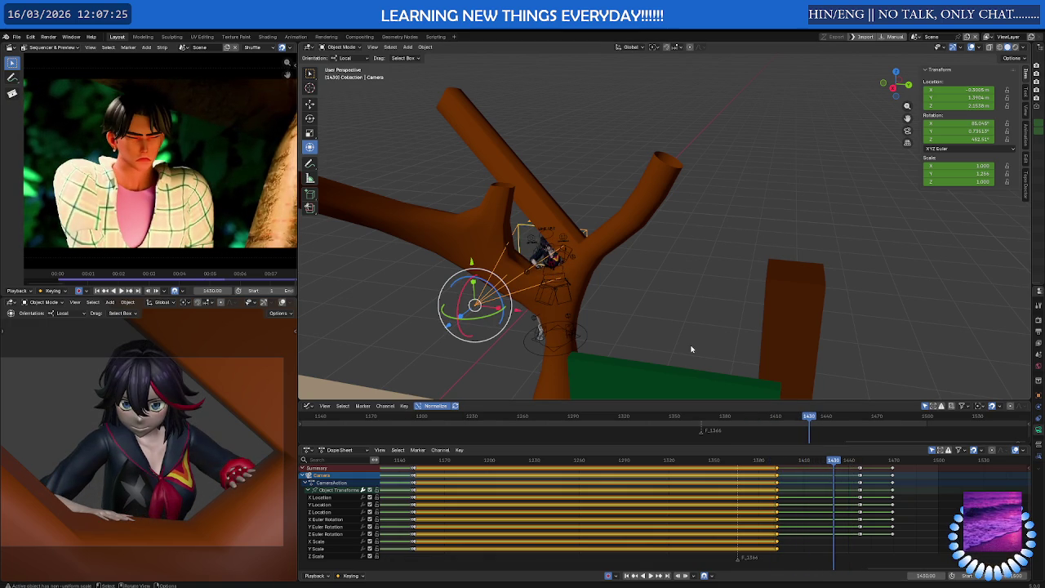
Insert a camera key at frame 1430 and move the camera along its local Y axis
key("i")
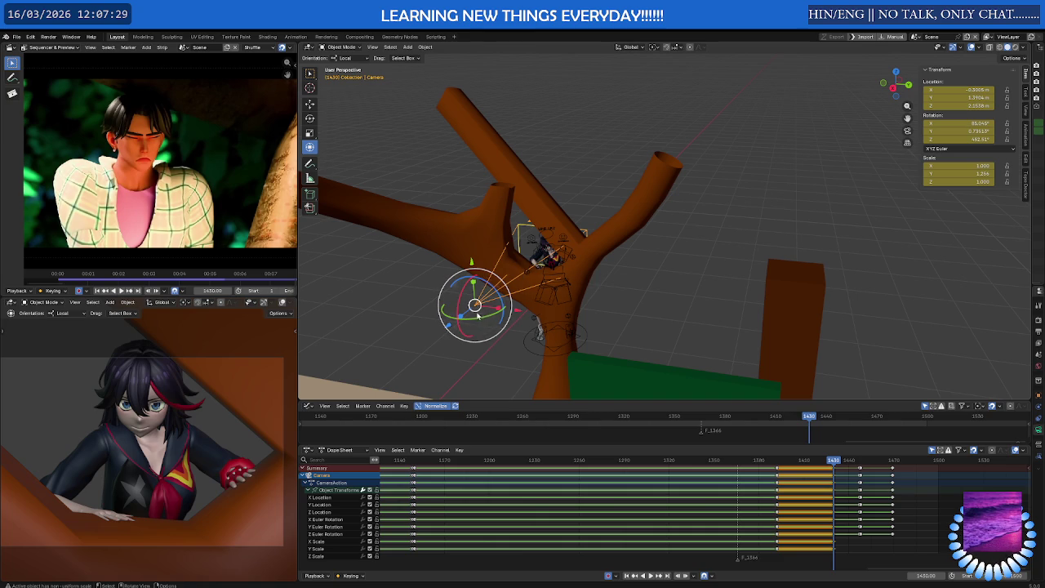
key("g")
key("y")
key("y")
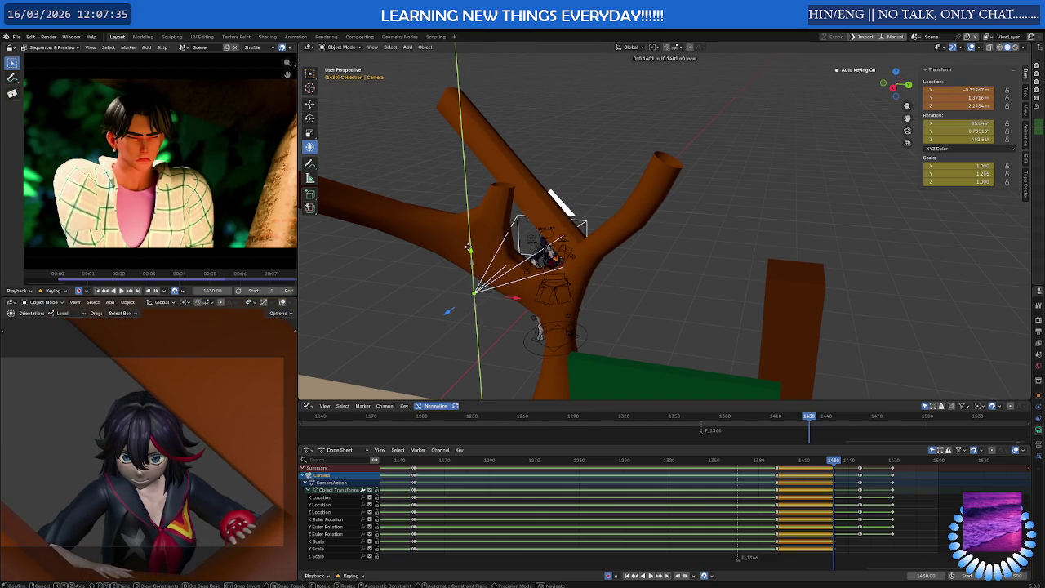
left_click(469, 249)
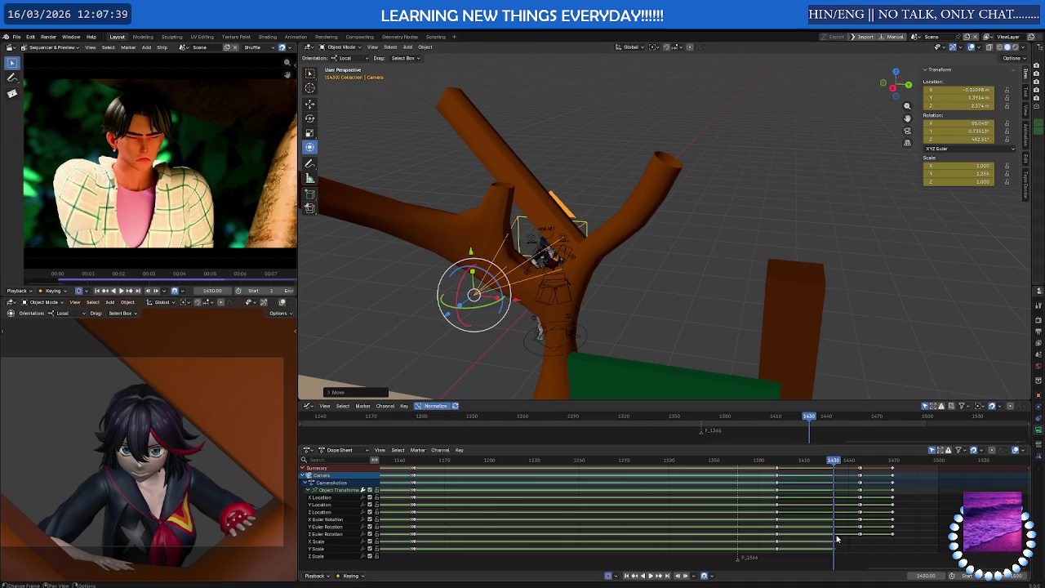
Select all camera keyframes and scrub between frames 1423 and 1455 to review the move
key("a")
right_click(760, 490)
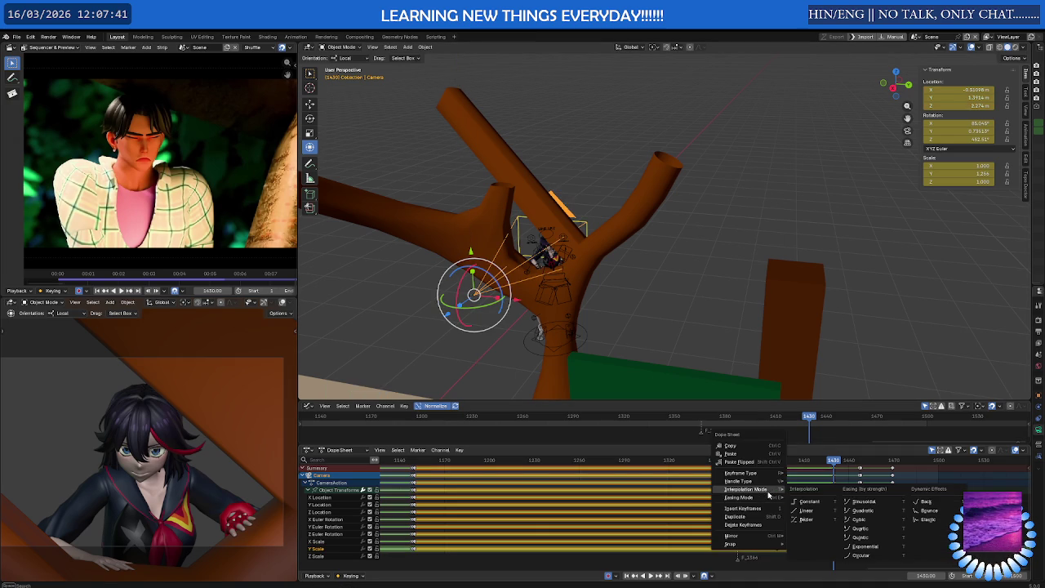
left_click(823, 525)
left_click(825, 506)
left_click(824, 461)
key("space")
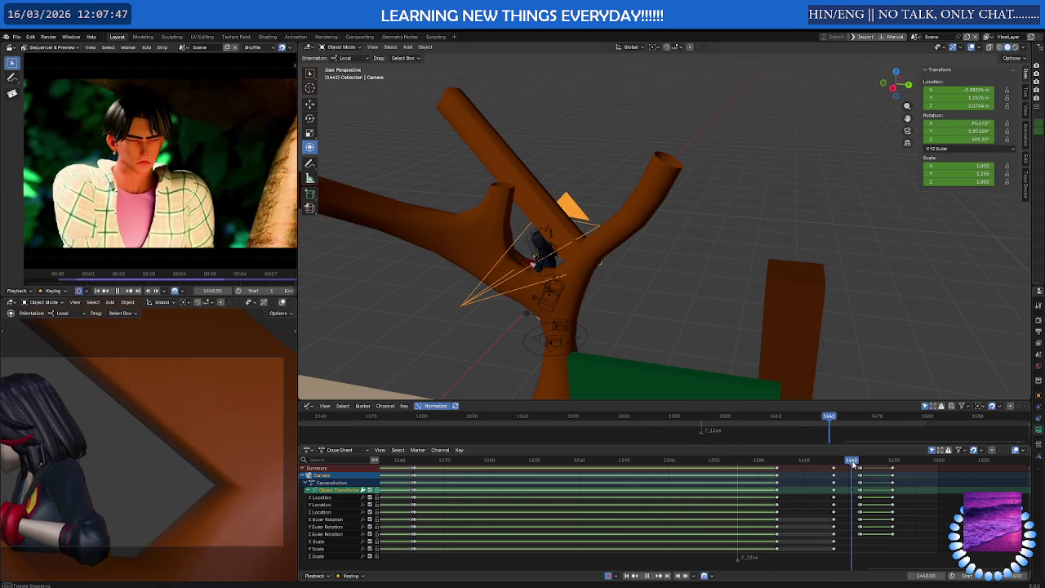
left_click_drag(845, 464, 872, 465)
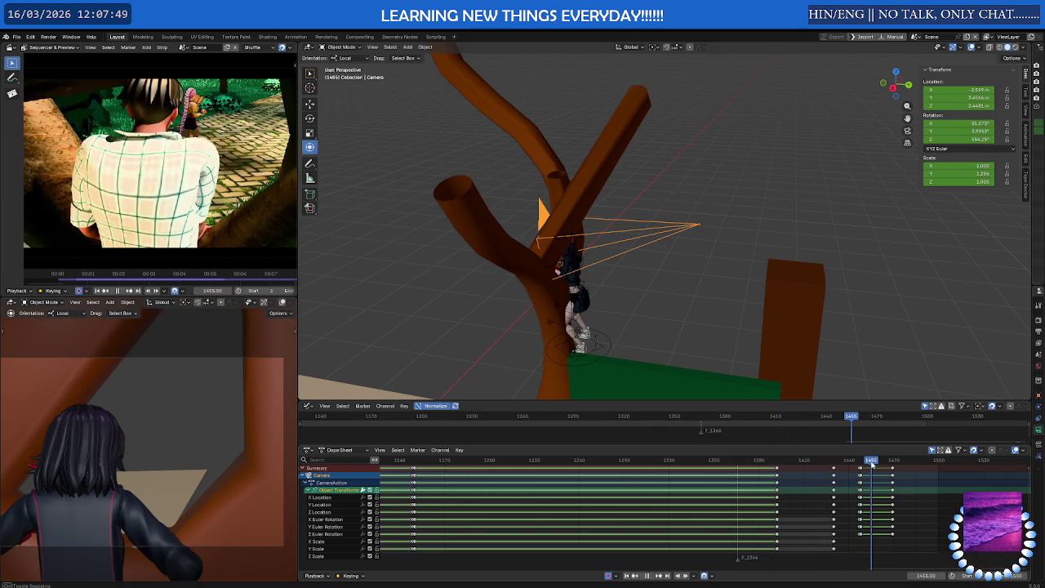
left_click_drag(873, 464, 837, 465)
scroll(871, 518, "up", 5)
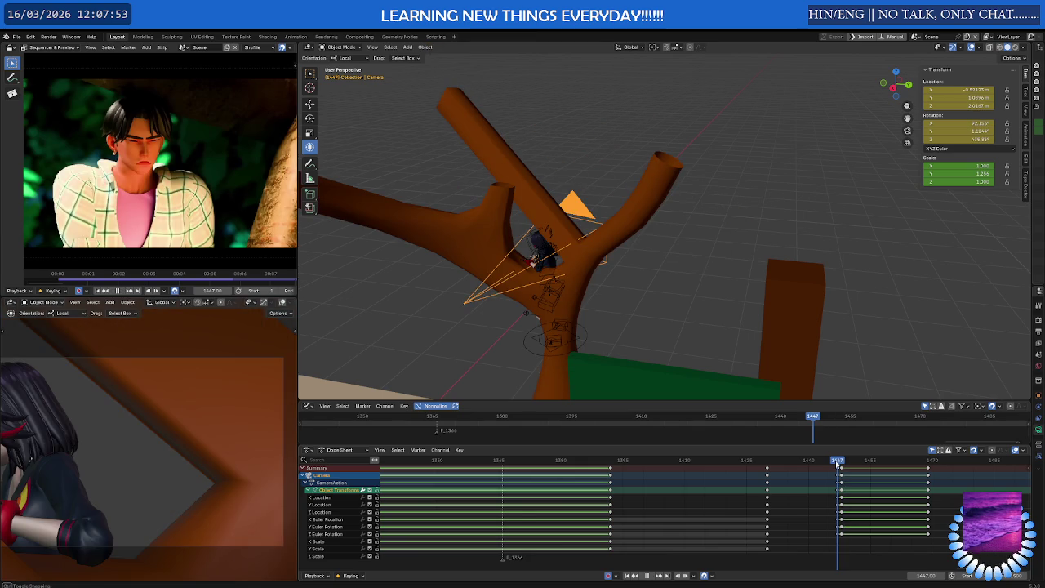
Move the camera keys at frame 1429 17 frames later
key("Down")
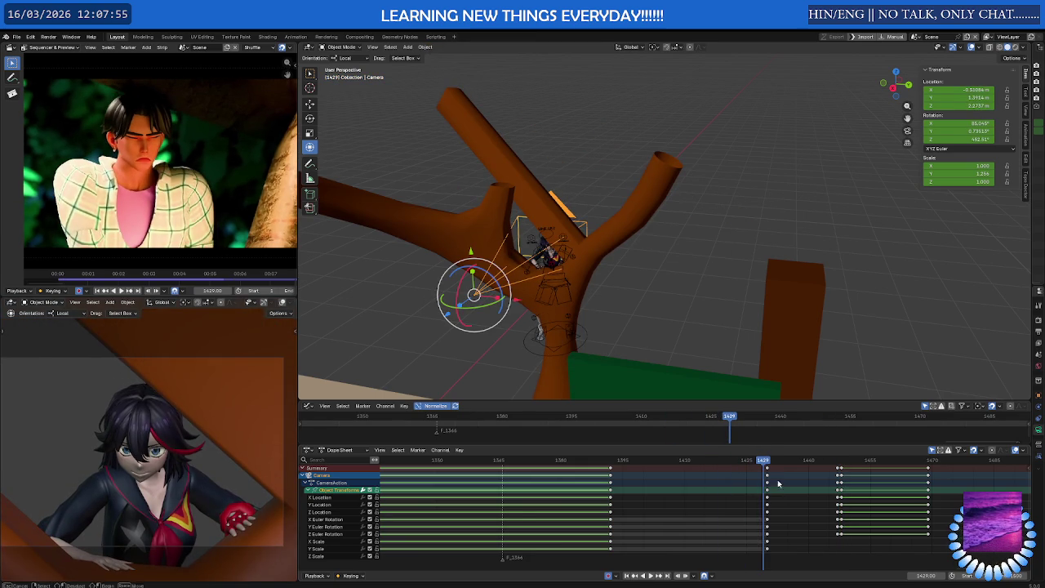
left_click(773, 508, "alt")
key("g")
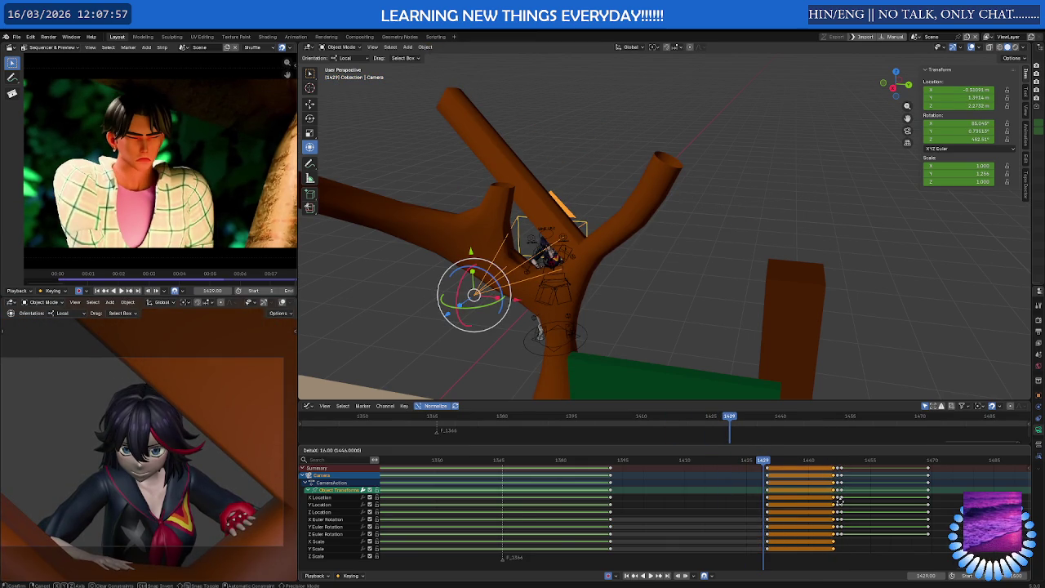
left_click(846, 502)
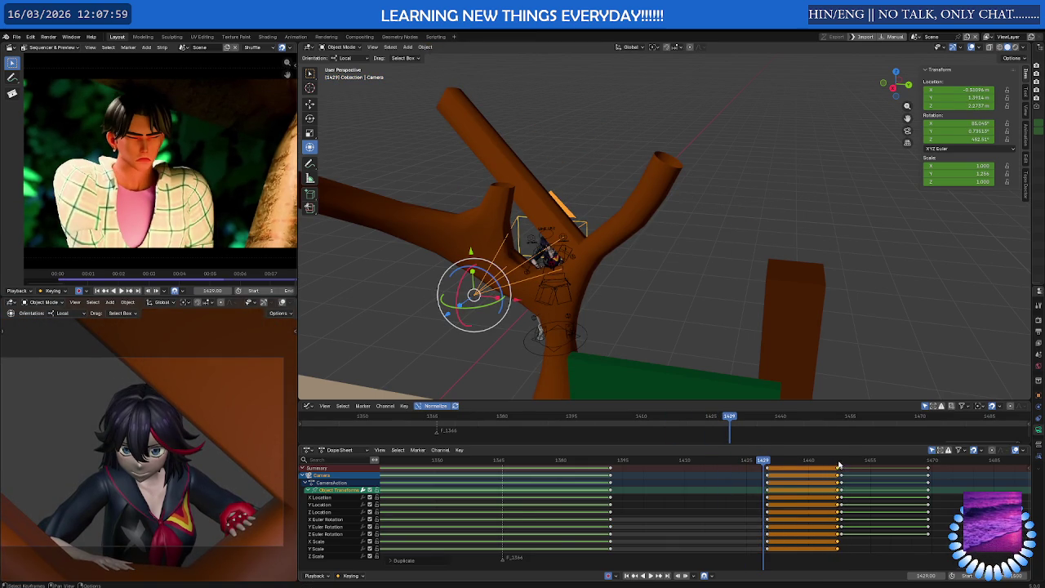
Review the camera timing around frames 1438–1448, then put the Ryuko rig in Pose Mode
left_click(840, 462)
key("shift+ctrl+space")
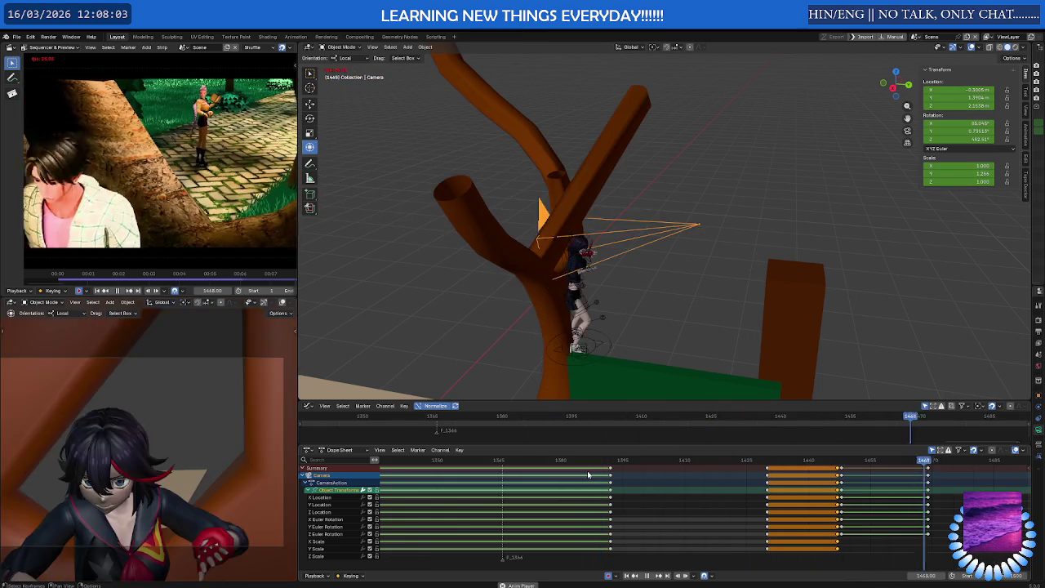
key("space")
mouse_move(650, 461)
left_mouse_down()
mouse_move(800, 461)
mouse_move(789, 461)
left_mouse_up()
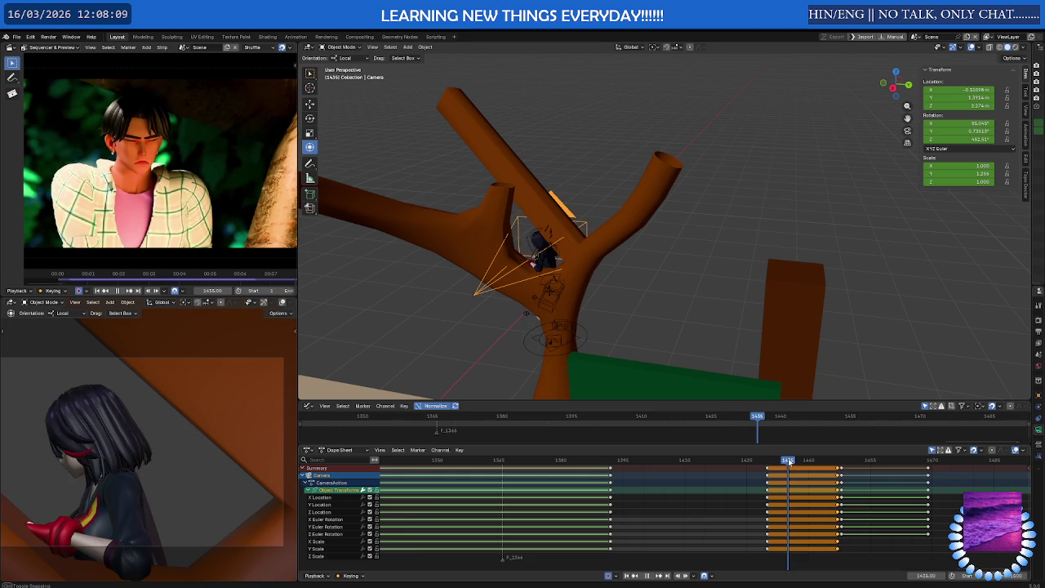
left_click(572, 360)
key("ctrl+Tab")
Select the c_pos bone and play backwards to check the pose at frame 1436
left_click(590, 363)
scroll(781, 508, "up", 3)
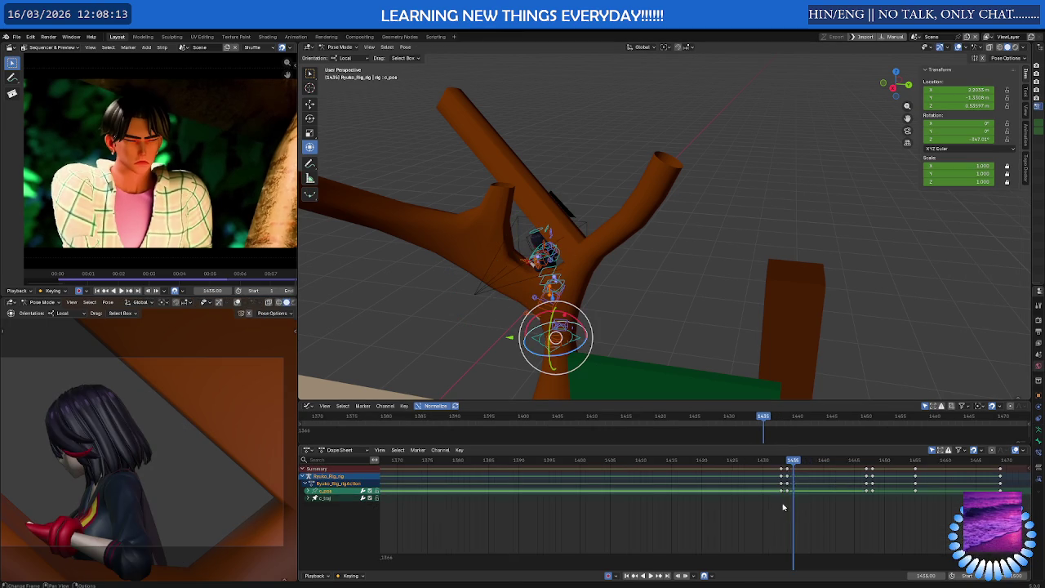
key("shift+ctrl+space")
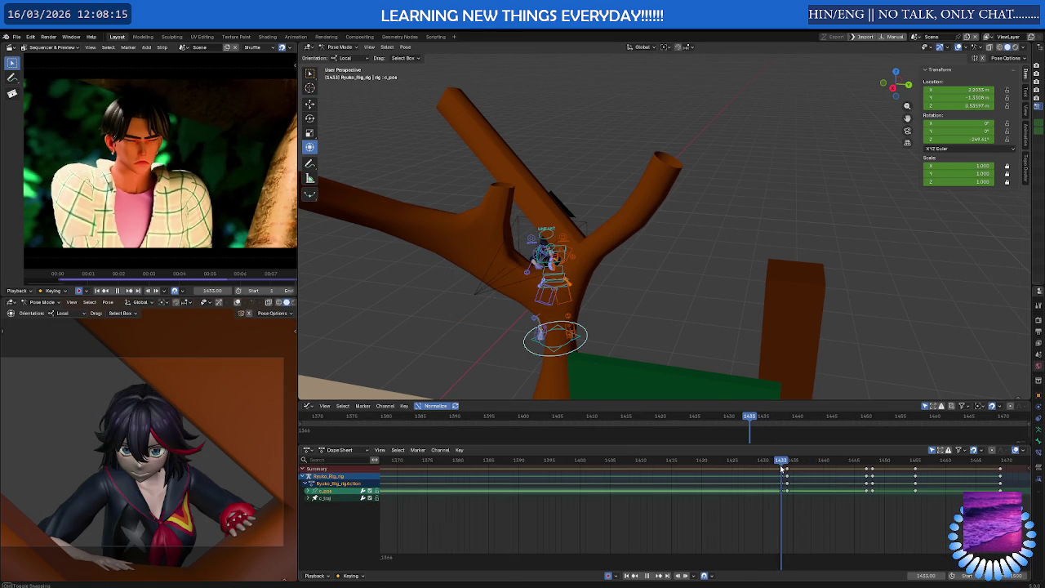
left_click_drag(787, 469, 797, 472)
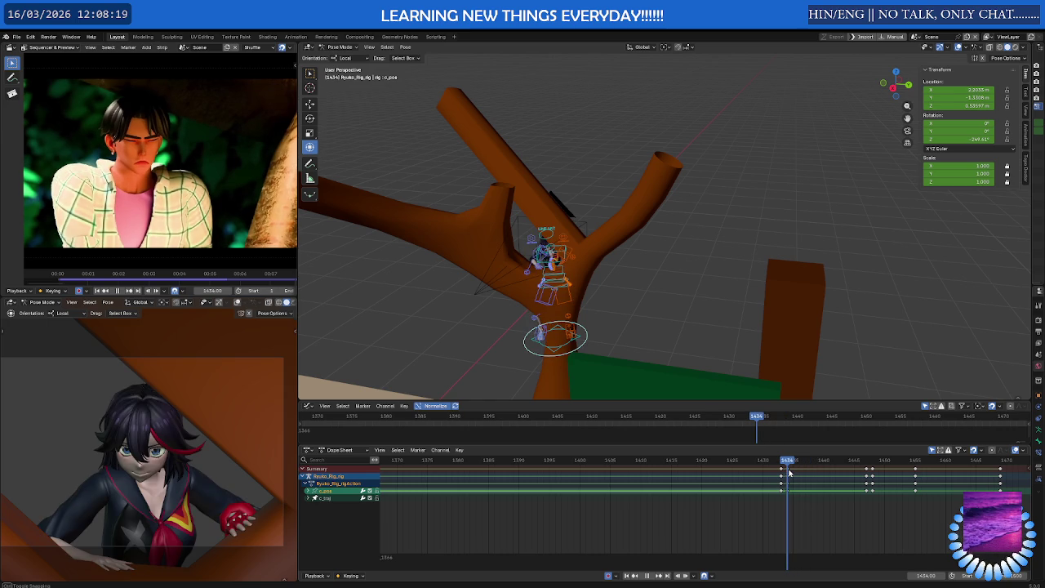
key("space")
Shift the rig's earliest keyframes 9 frames later and check the pose at frames 1449 and 1453
left_click_drag(809, 496, 775, 483)
key("g")
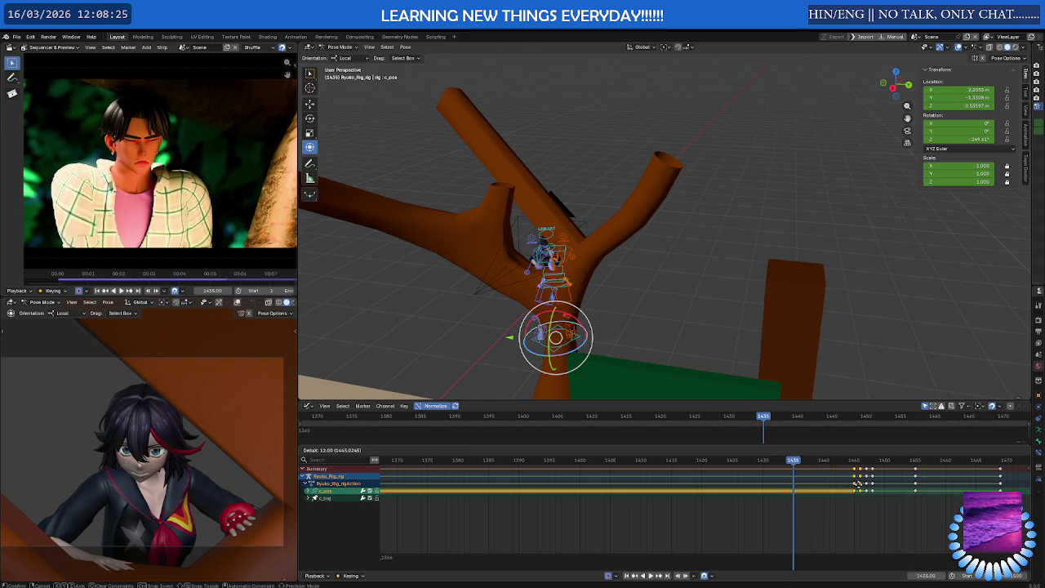
left_click(820, 491)
key("space")
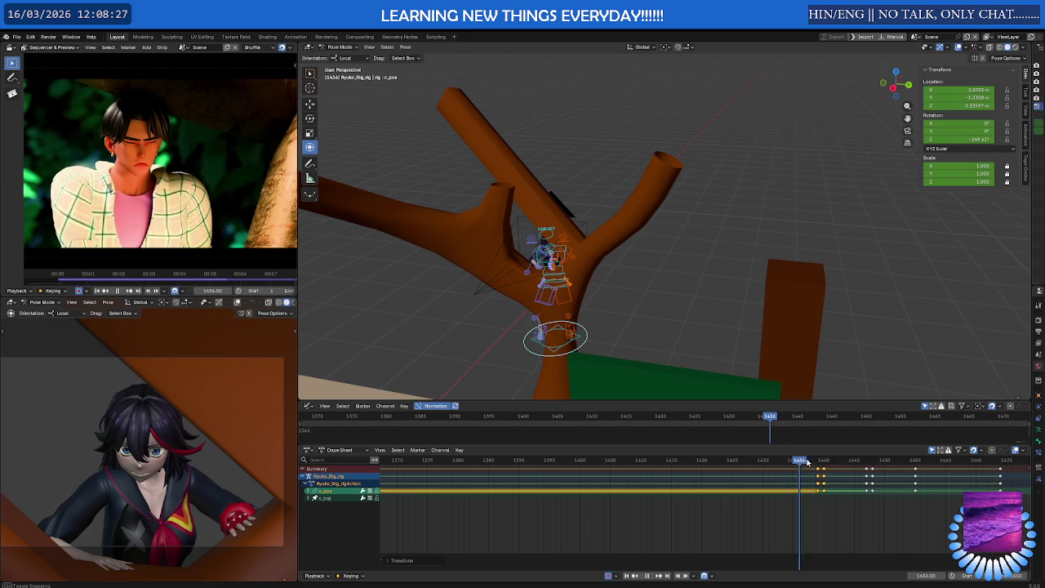
left_click_drag(843, 464, 881, 465)
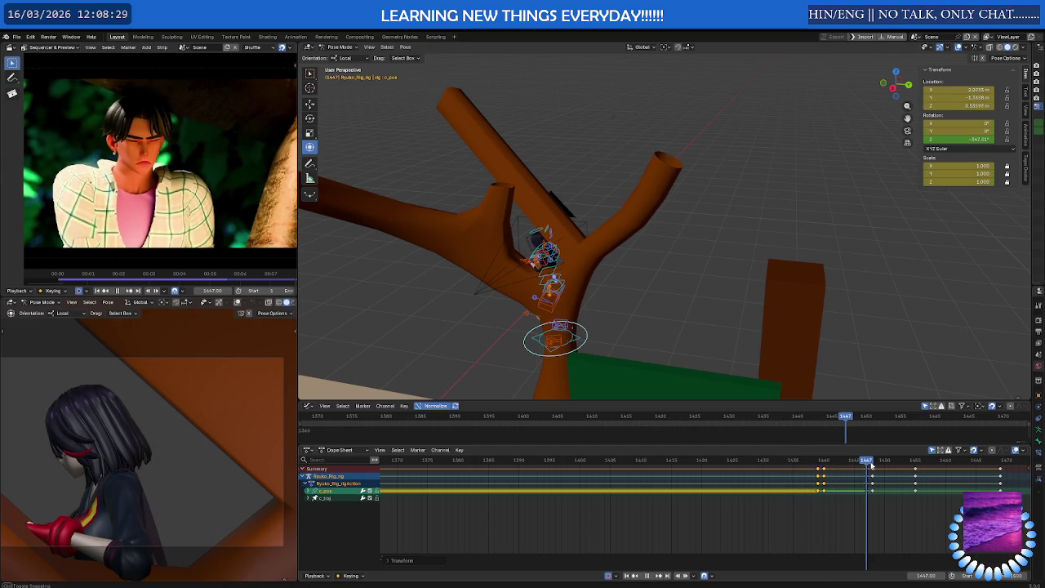
mouse_move(881, 466)
left_mouse_down()
mouse_move(977, 462)
mouse_move(814, 464)
mouse_move(932, 465)
left_mouse_up()
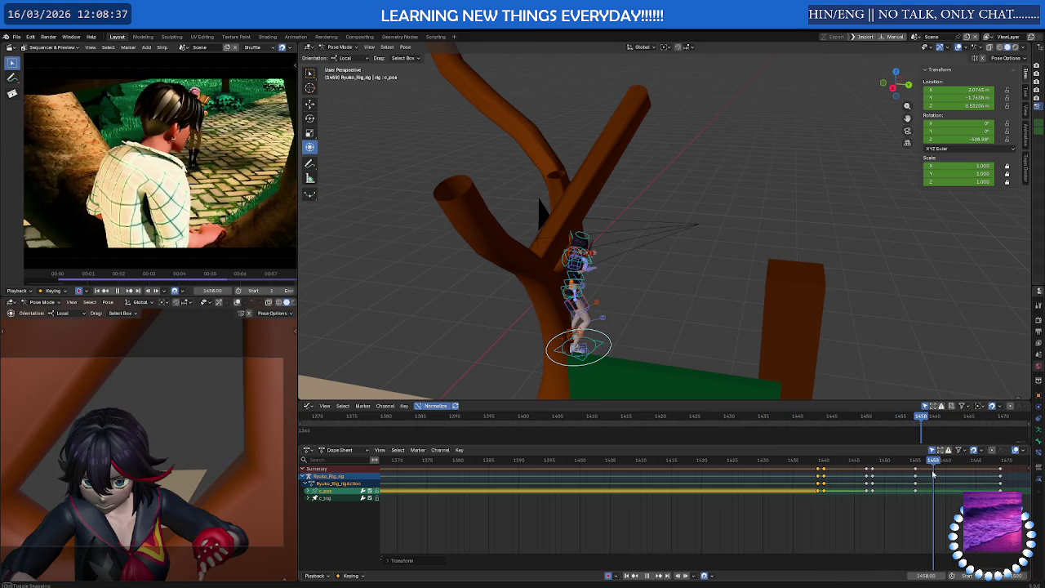
Delete the keyframes around frames 1440–1450, then restore them with undo
mouse_move(898, 500)
left_mouse_down()
mouse_move(789, 464)
mouse_move(877, 457)
mouse_move(733, 457)
left_mouse_up()
key("Delete")
left_click(786, 464)
key("ctrl+z")
key("ctrl+z")
mouse_move(812, 462)
left_mouse_down()
mouse_move(897, 462)
mouse_move(819, 485)
left_mouse_up()
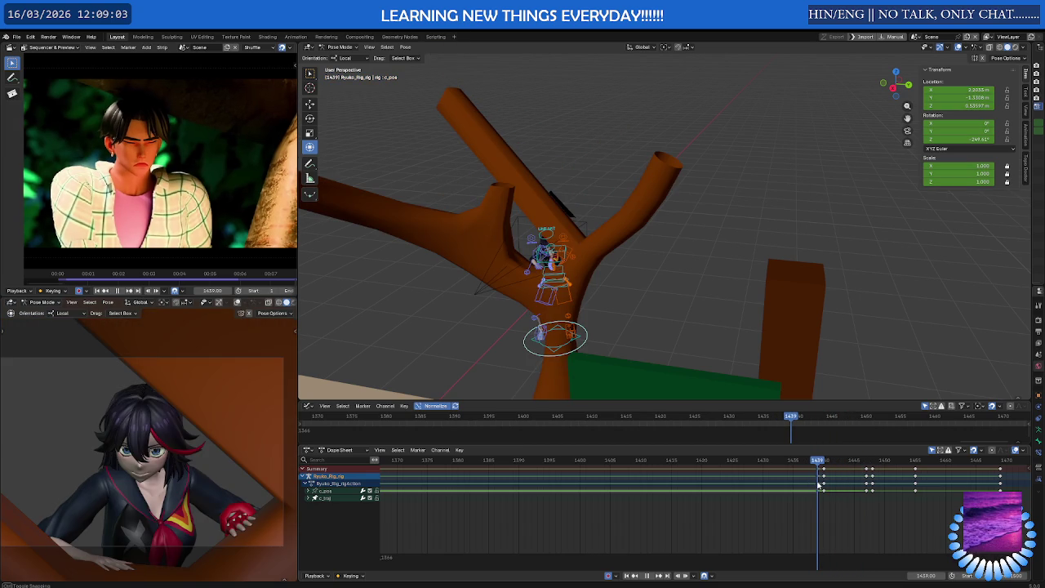
Select the c_traj channel and remove the doubled keys at frame 1446
left_click(822, 472)
key("alt+a")
mouse_move(820, 462)
left_mouse_down()
mouse_move(874, 459)
mouse_move(861, 461)
left_mouse_up()
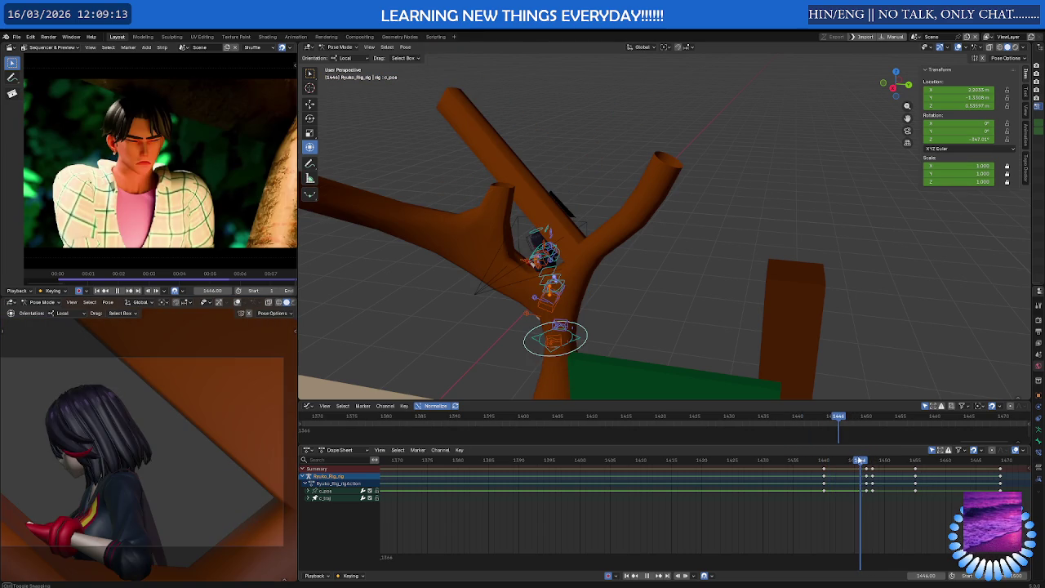
left_click(866, 499)
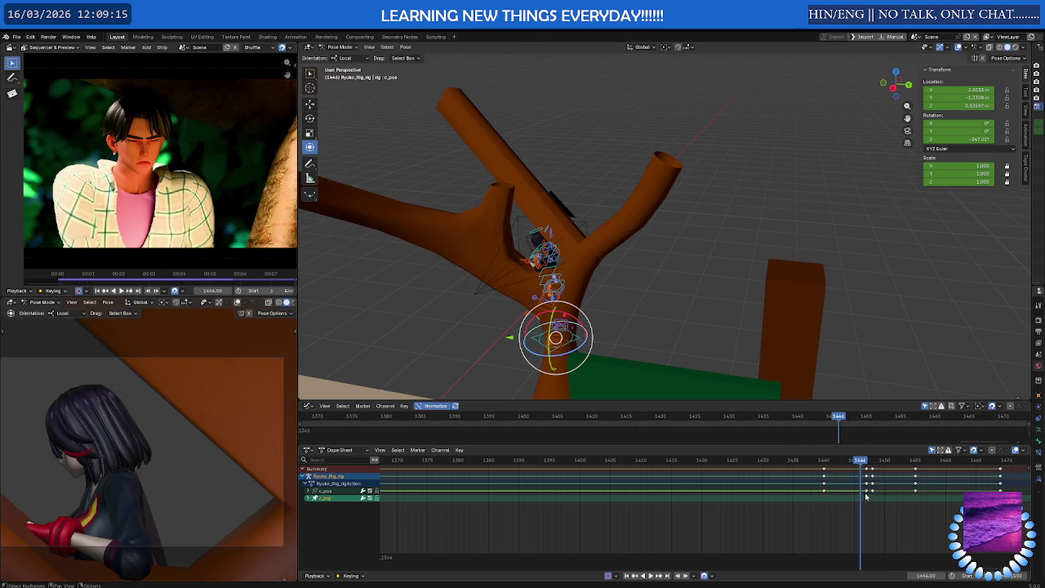
key("ctrl+z")
mouse_move(862, 462)
left_mouse_down()
mouse_move(874, 463)
mouse_move(811, 474)
mouse_move(824, 472)
left_mouse_up()
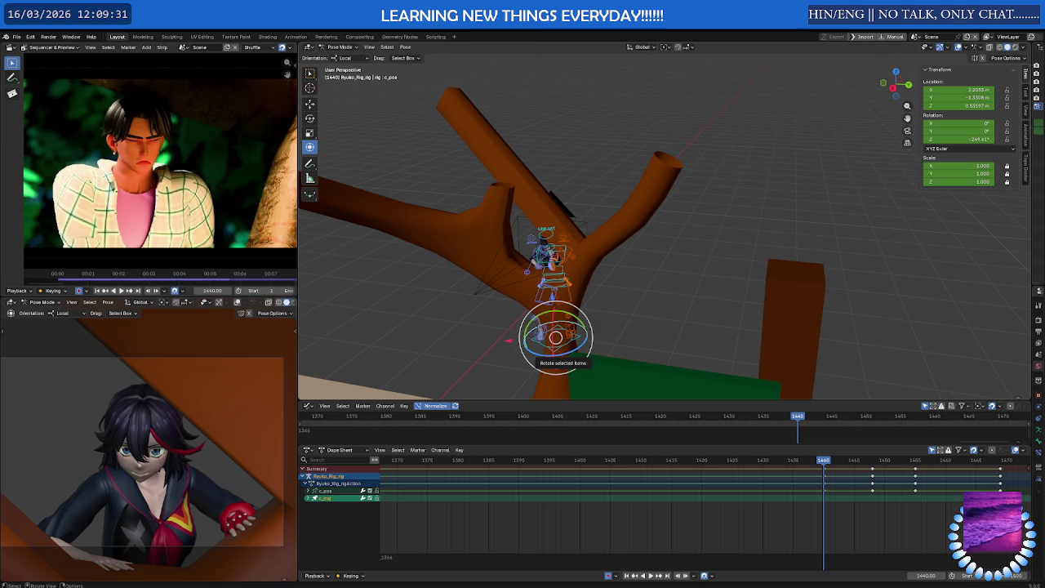
Play back from frame 1401 and compare the pose at frame 1450 with the reference
left_click(585, 460)
key("space")
mouse_move(844, 465)
left_mouse_down()
mouse_move(883, 463)
mouse_move(871, 462)
left_mouse_up()
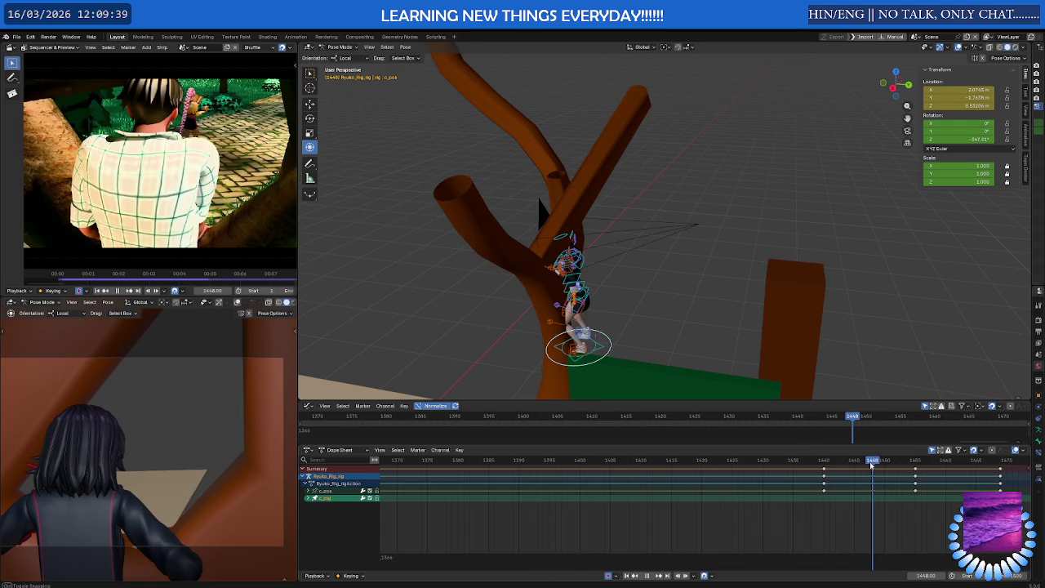
scroll(876, 473, "up", 2)
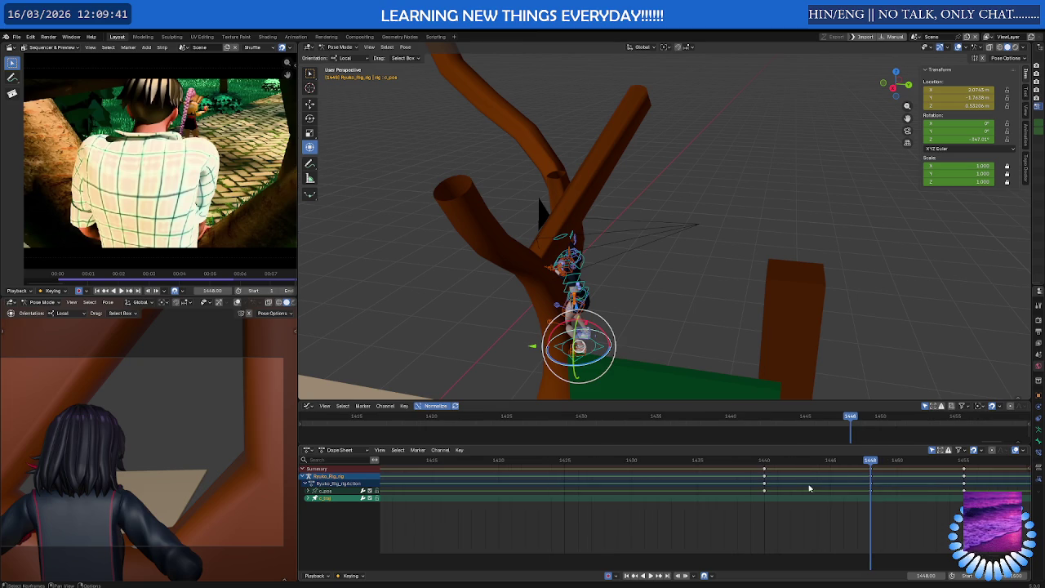
Insert a pose key at frame 1448, delete the frame-1440 keys, and frame all keys
left_click_drag(756, 466, 768, 500)
key("i")
mouse_move(870, 462)
left_mouse_down()
mouse_move(978, 460)
mouse_move(777, 460)
left_mouse_up()
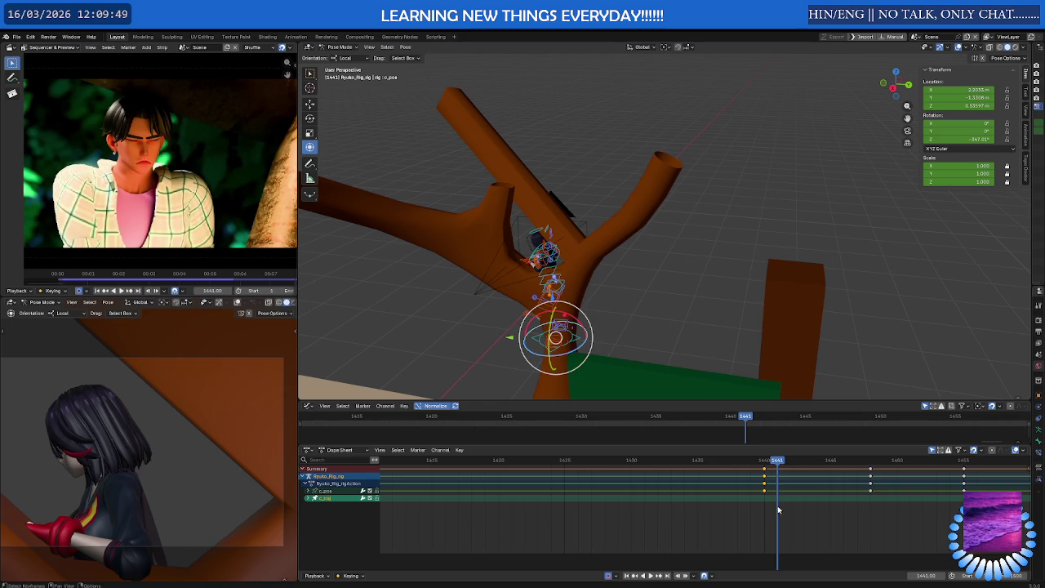
key("Delete")
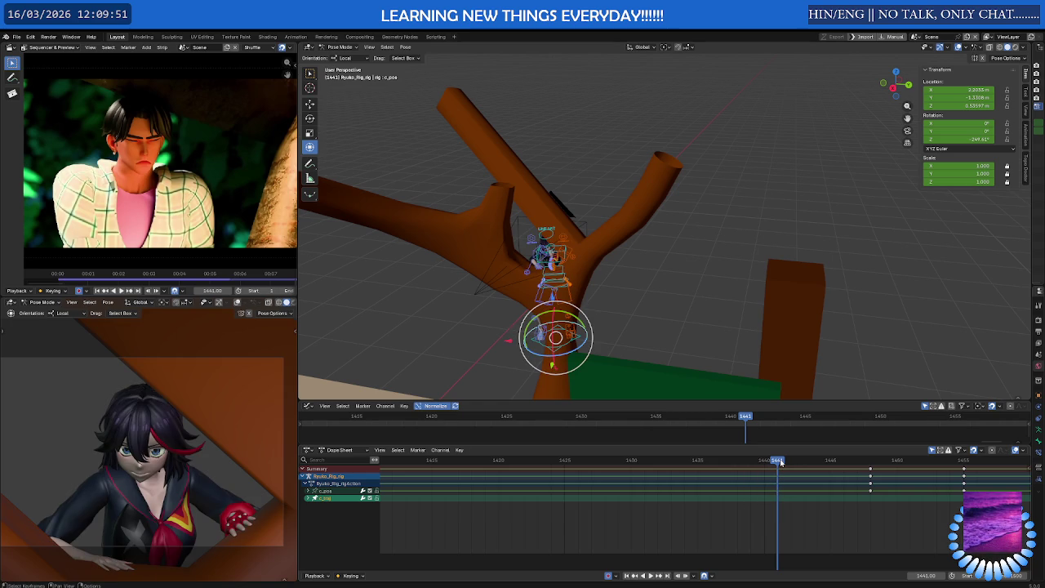
left_click_drag(780, 462, 977, 459)
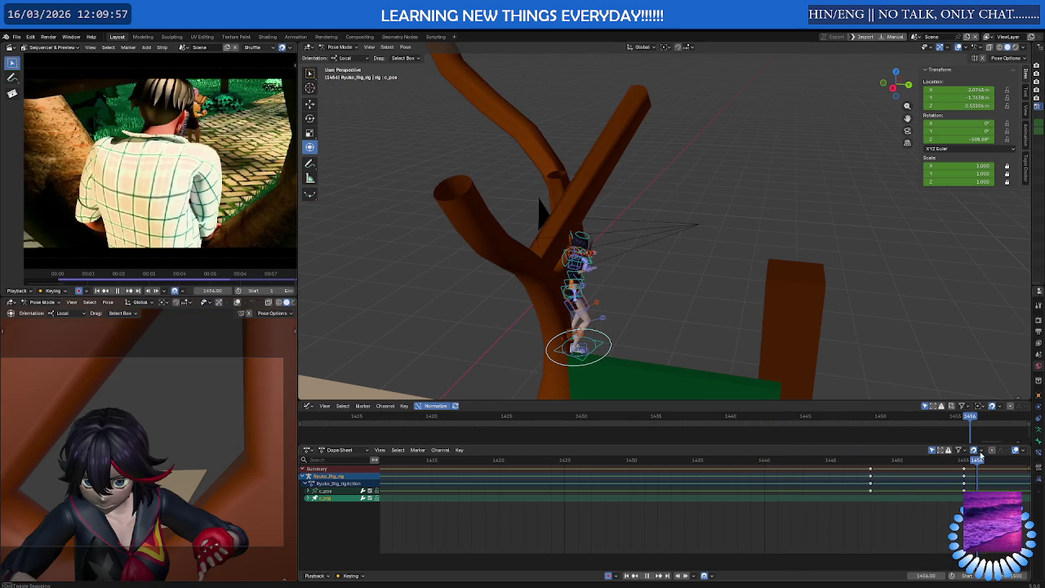
key("Home")
left_click_drag(690, 462, 739, 461)
left_click(681, 479)
Shift the frame-1455 keys about 3 frames later, then delete the selected key near frame 1448
key("Delete")
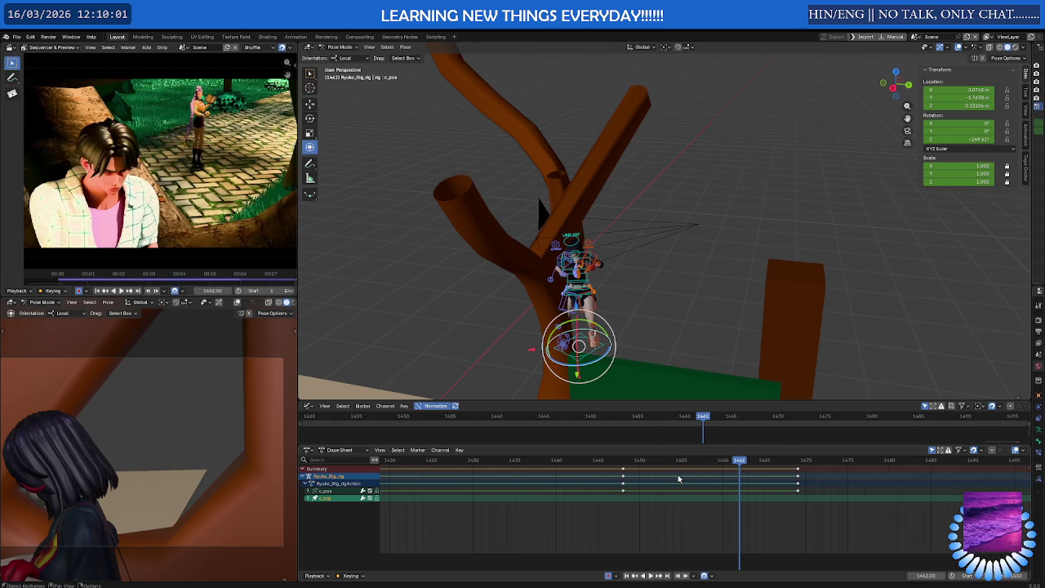
key("ctrl+z")
key("g")
left_click(735, 481)
left_click_drag(663, 504, 607, 474)
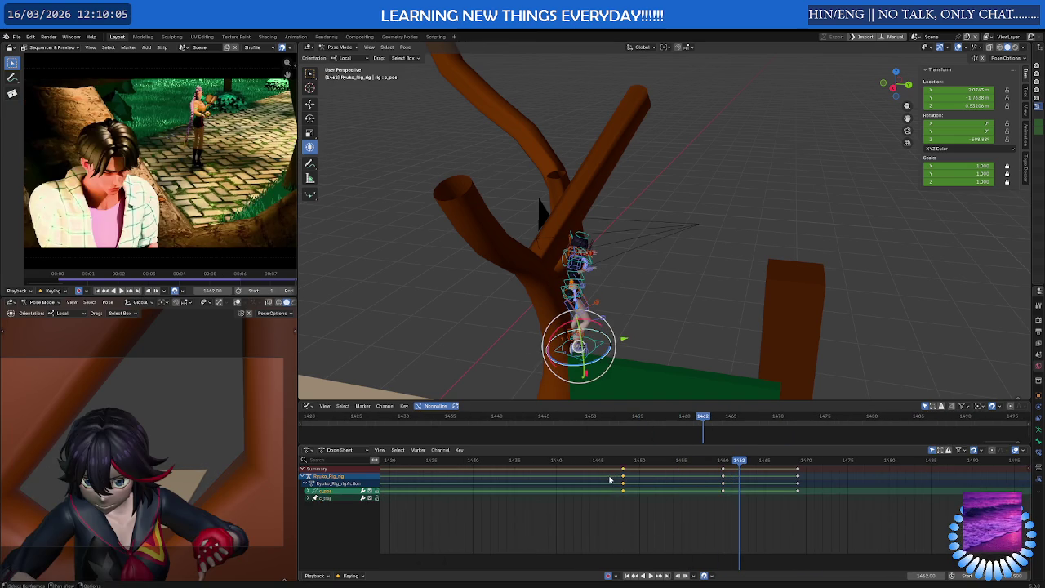
key("Delete")
Play the animation back and check the rig's pose around frames 1447–1449
left_click(618, 461)
key("space")
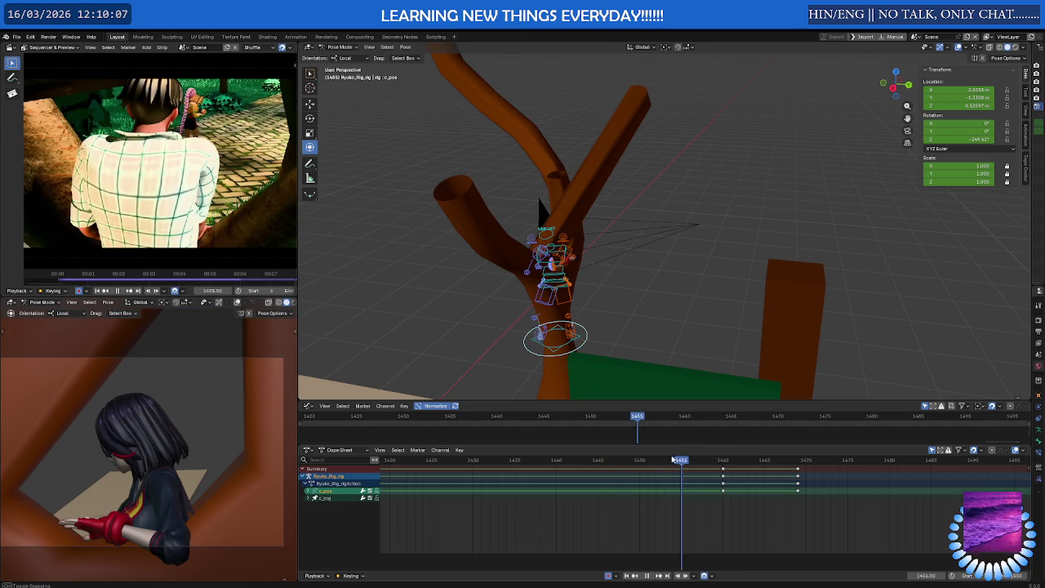
key("Escape")
key("space")
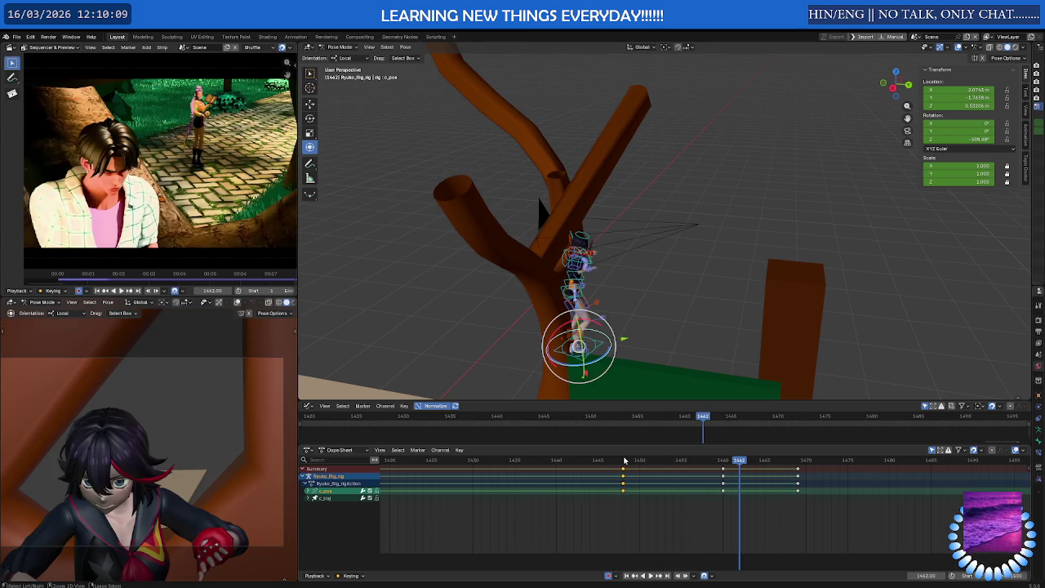
left_click(615, 462)
mouse_move(615, 462)
left_mouse_down()
mouse_move(632, 462)
mouse_move(575, 466)
left_mouse_up()
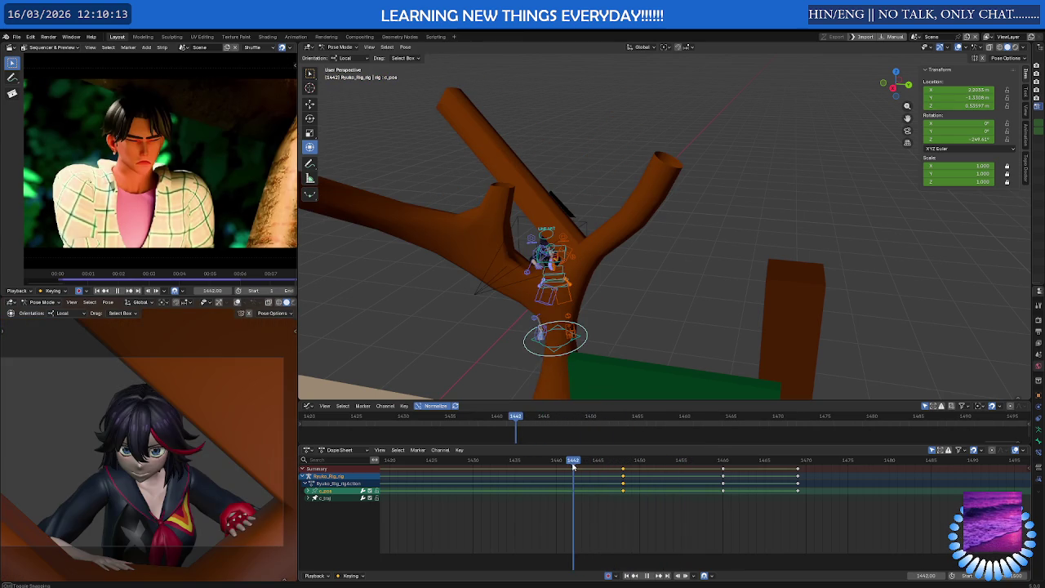
mouse_move(539, 359)
middle_mouse_down()
mouse_move(445, 299)
mouse_move(524, 298)
mouse_move(563, 270)
middle_mouse_up()
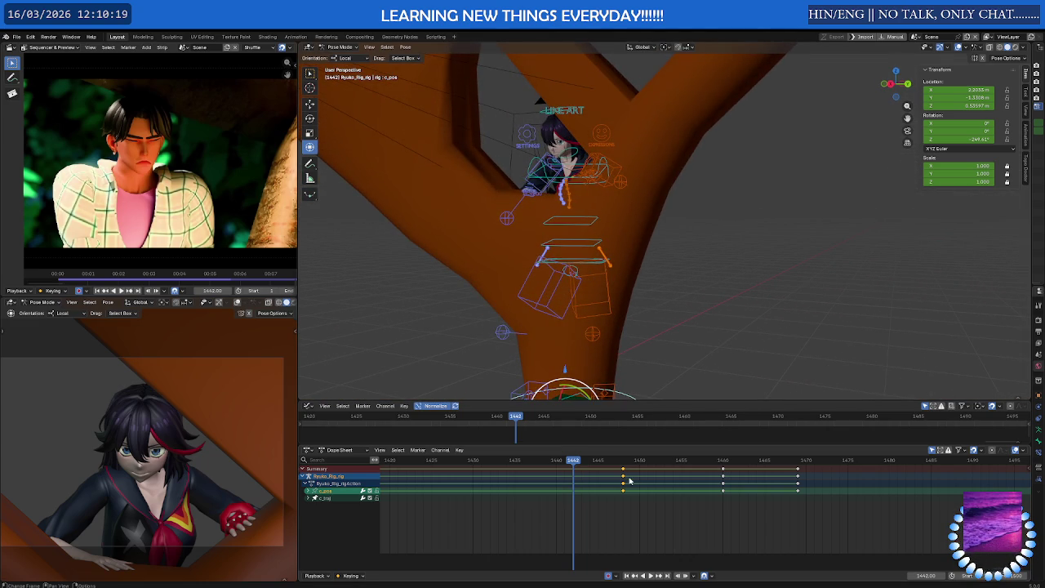